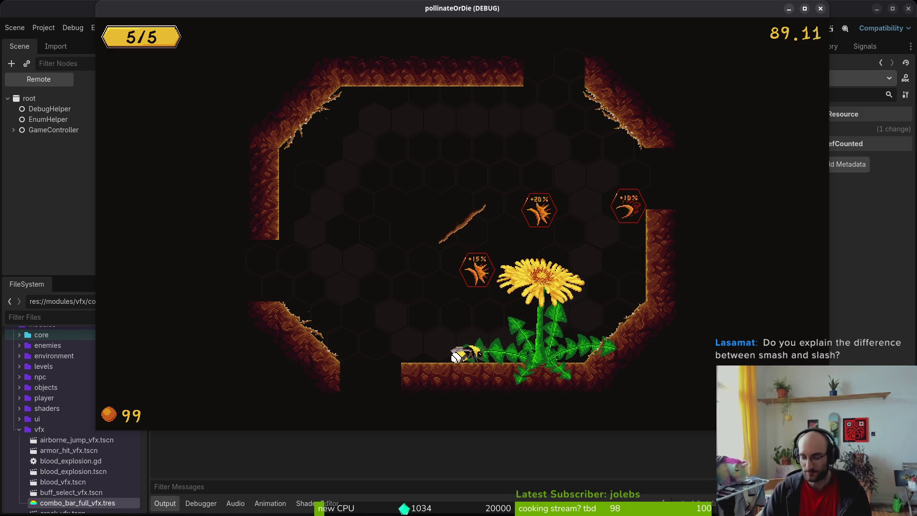
Step: Quit the current run to the main menu and start a new game
key(Escape)
key(Down)
key(Down)
key(Down)
key(Down)
key(Return)
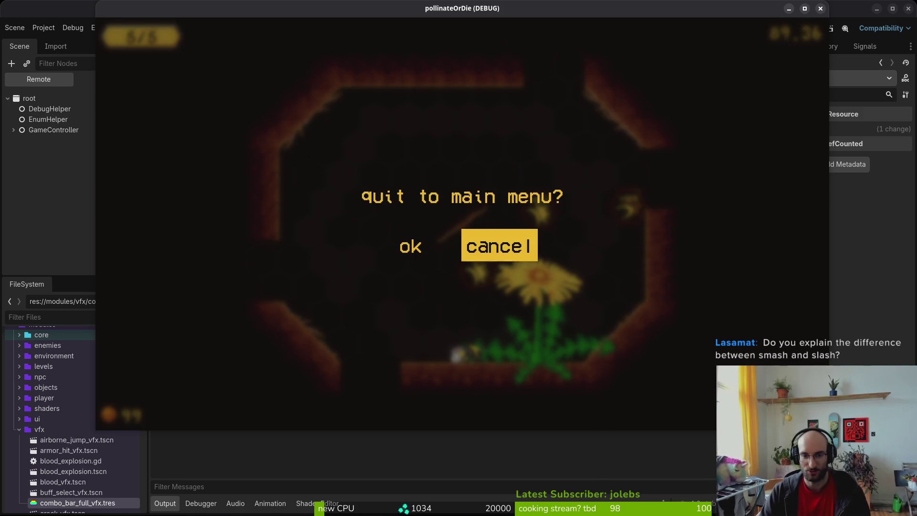
key(Left)
key(Return)
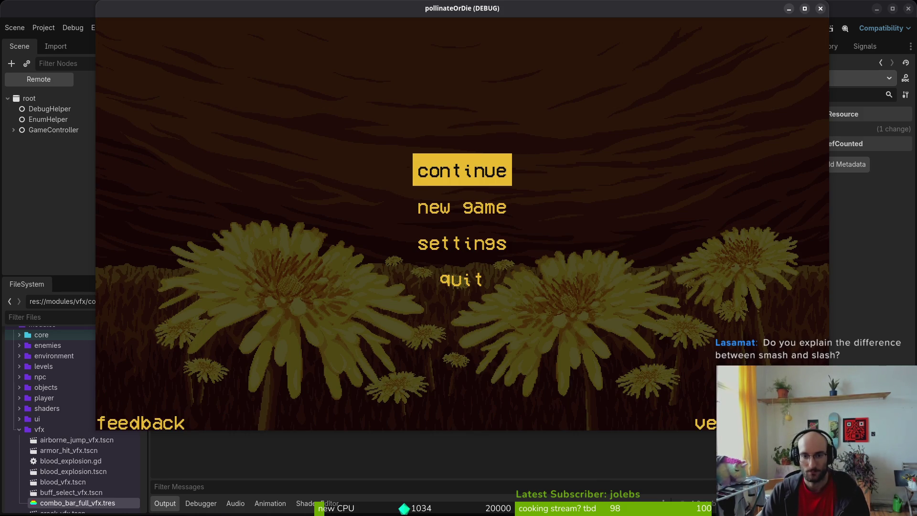
key(Down)
key(Return)
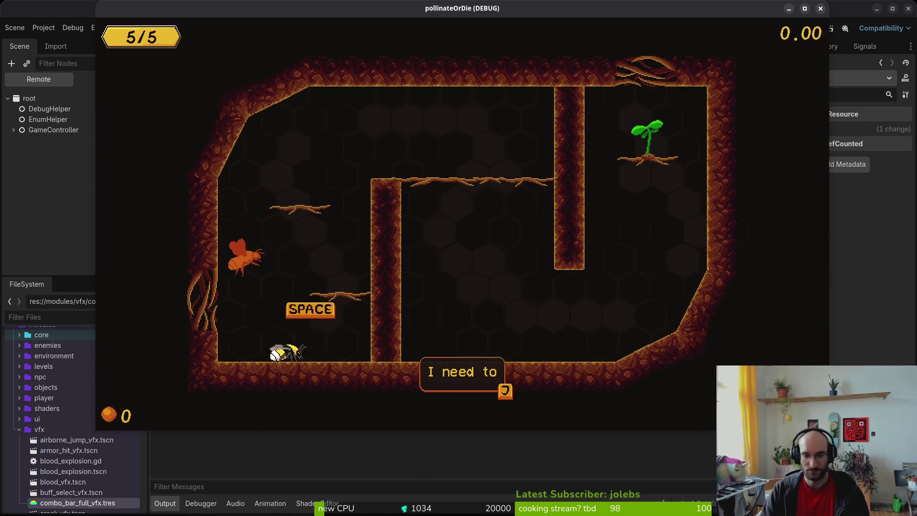
Step: Fly the bee over the central wall and up to the plant to leave the first room
key(j)
key(space)
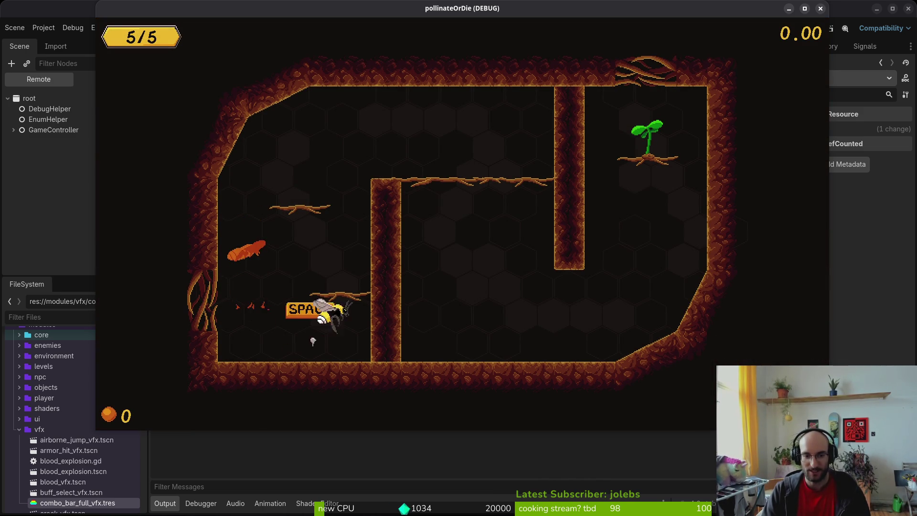
key(space)
key(d)
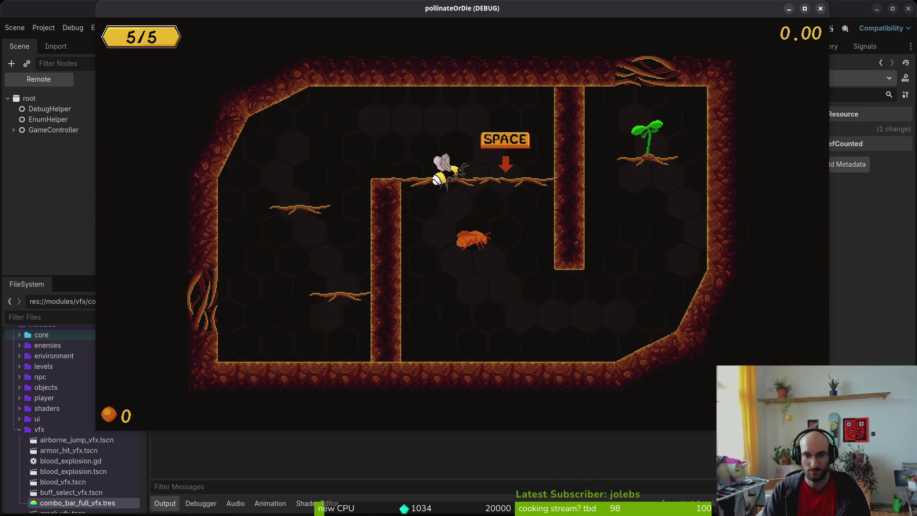
key(d)
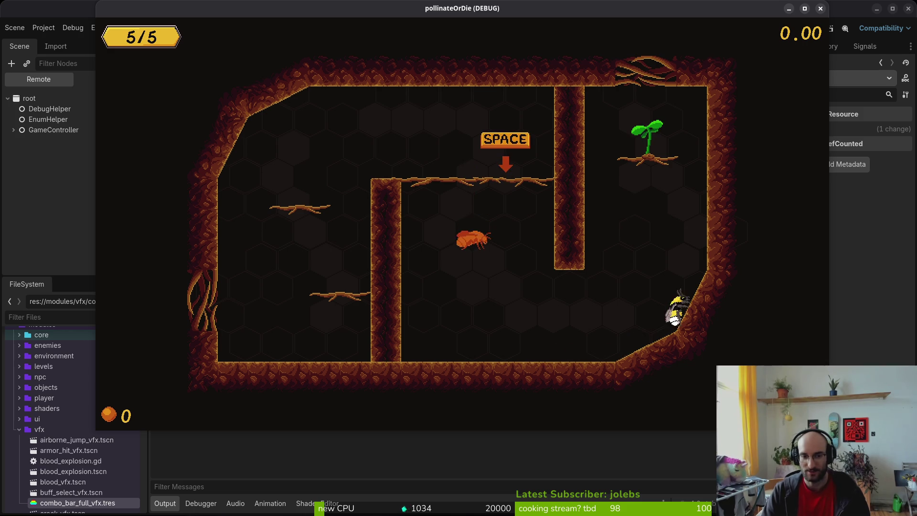
key(space)
key(a)
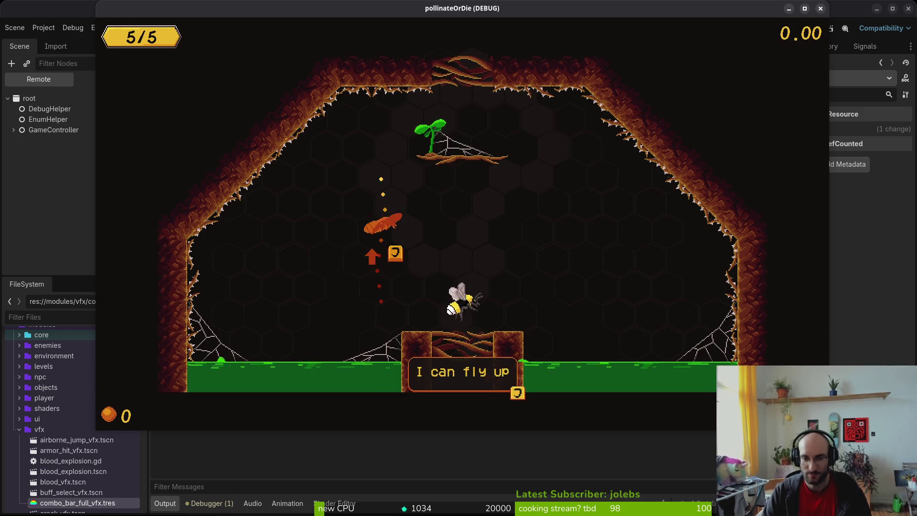
Step: Slash the orange firefly and fly out through the ceiling opening
key(space)
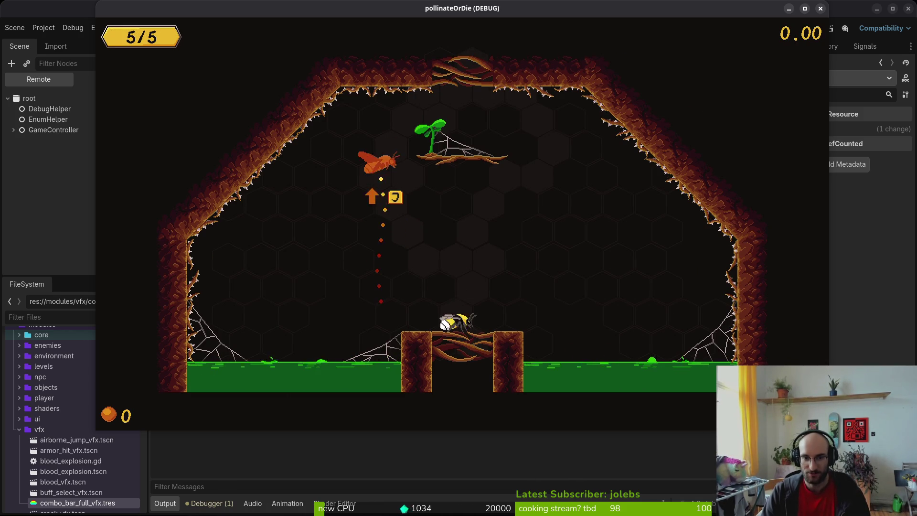
key(space)
key(j)
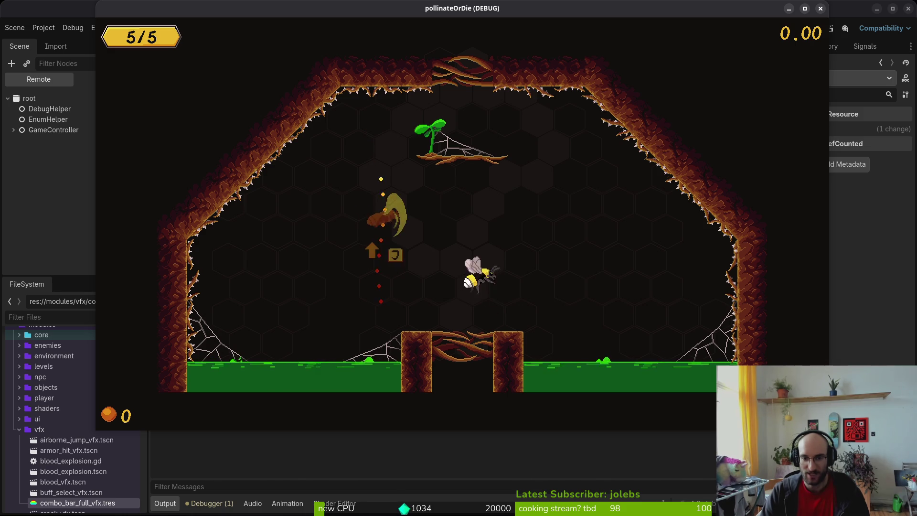
key(j)
key(space)
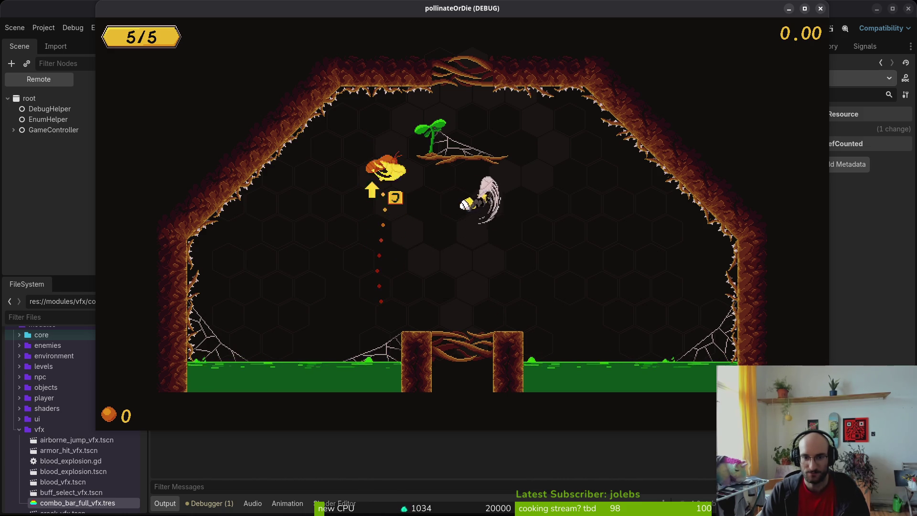
key(j)
key(space)
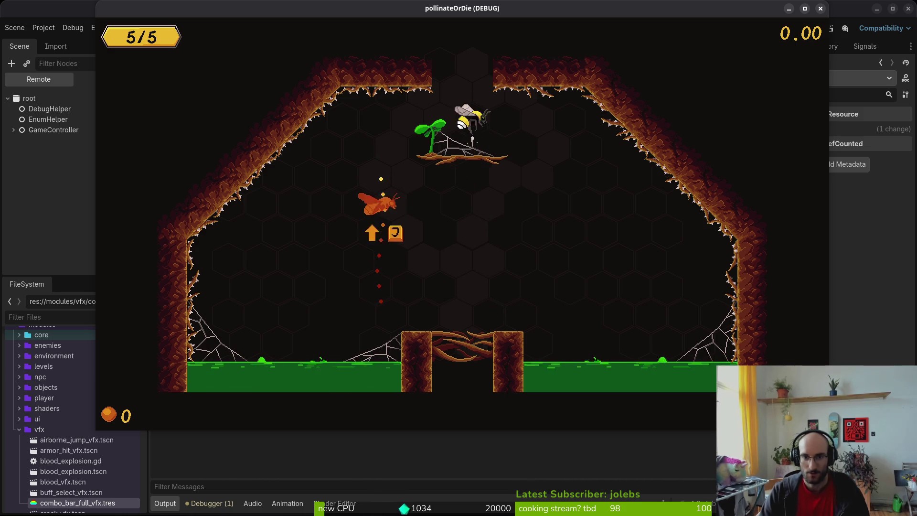
key(j)
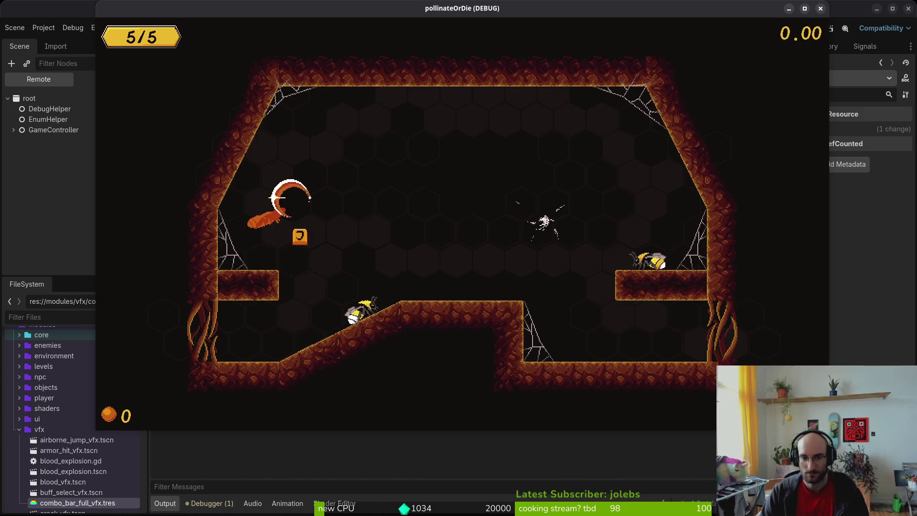
Step: Climb the ledge and kill the small enemy and the first fly
key(d)
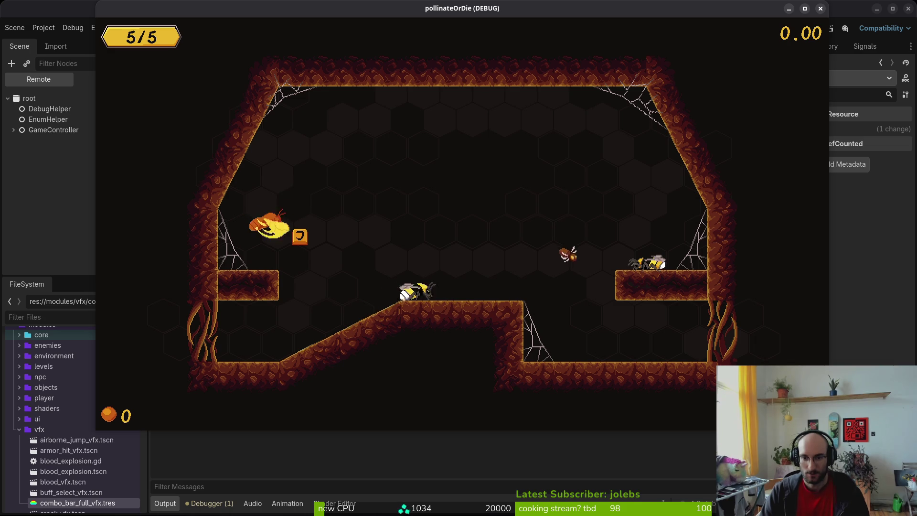
key(space)
key(j)
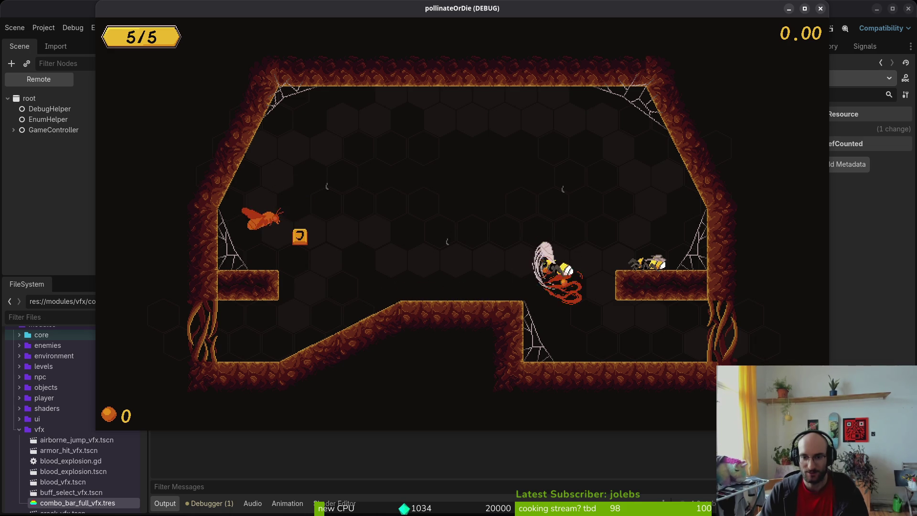
key(a)
key(d)
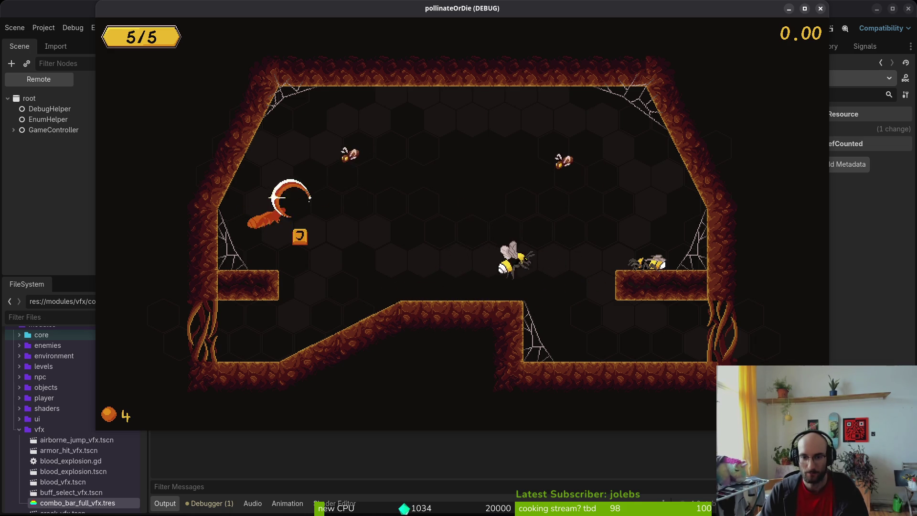
key(space)
key(j)
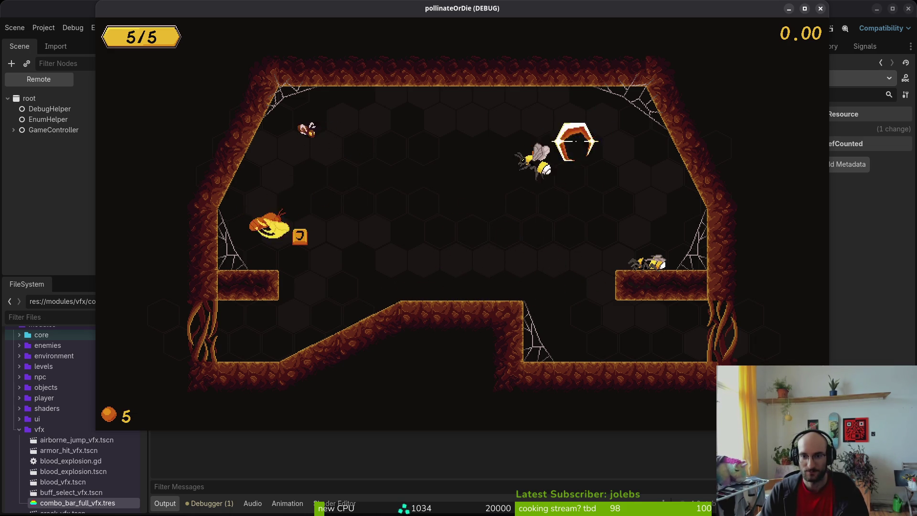
Step: Slash the remaining fly, then walk off the middle platform toward the exit
key(a)
key(a)
key(space)
key(j)
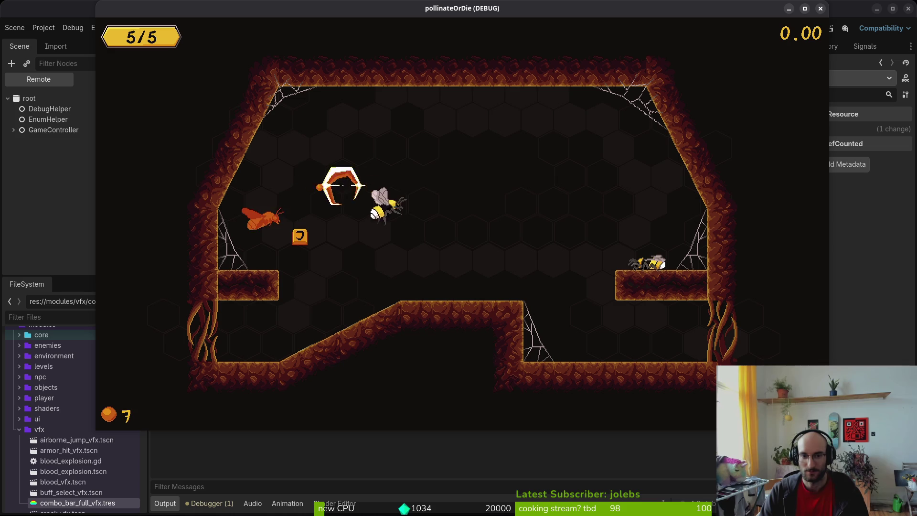
key(d)
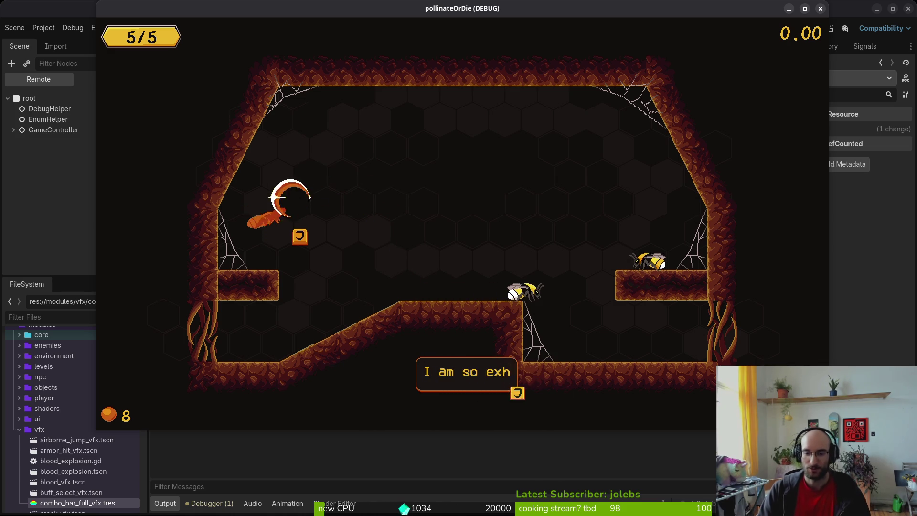
key(d)
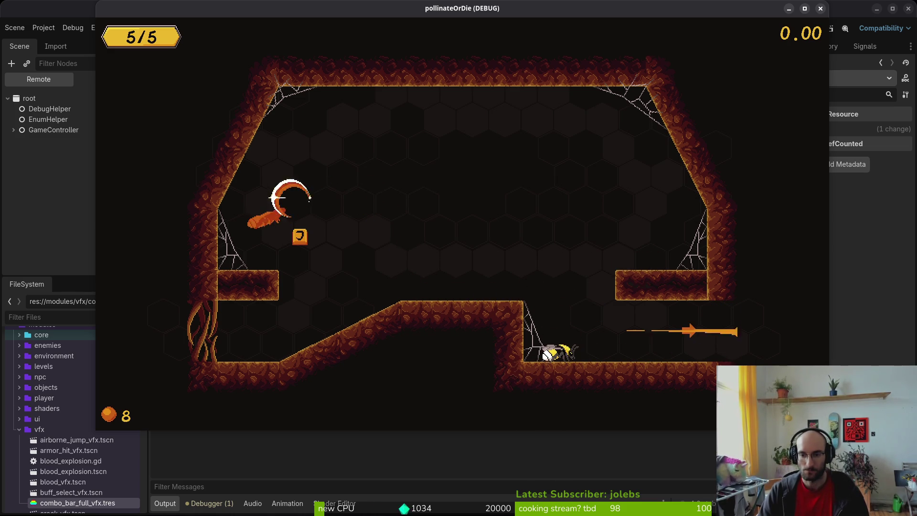
key(d)
key(d)
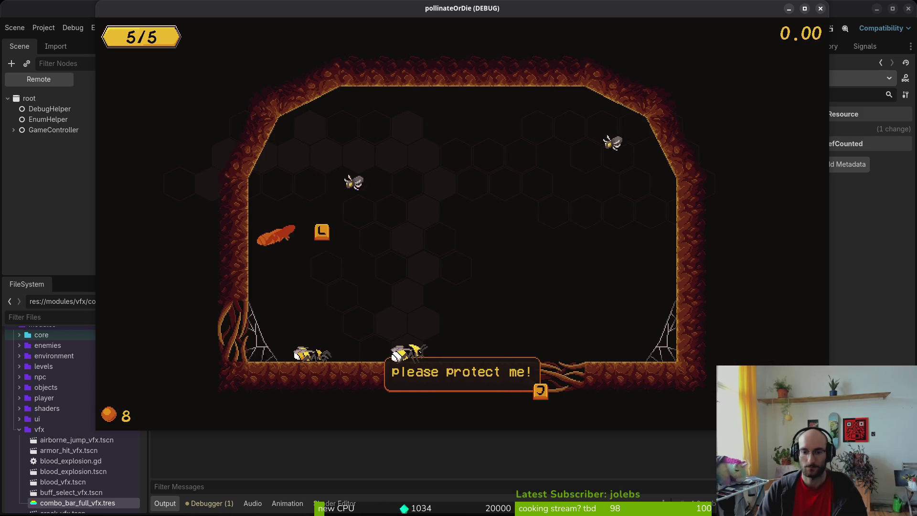
Step: Slash the grub to 10 orbs, dismiss the keep-going dialogue, and walk to the floor gap
key(a)
key(w)
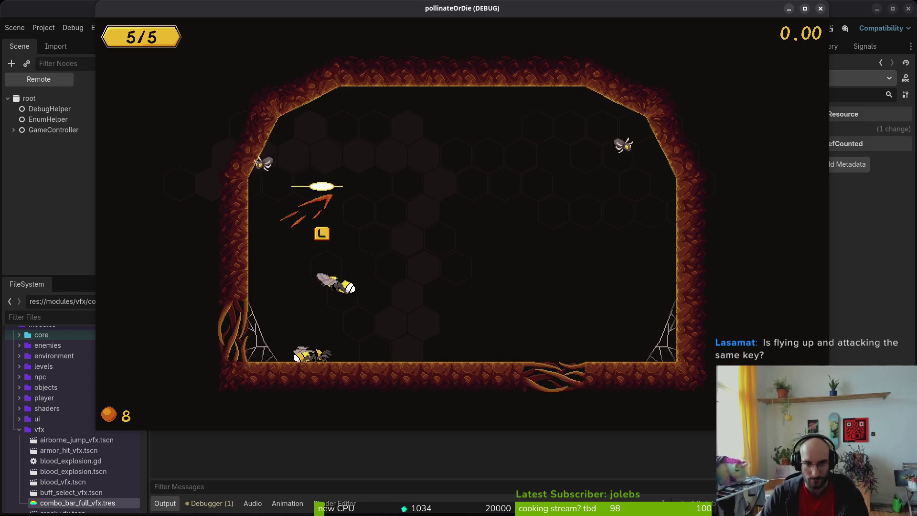
key(d)
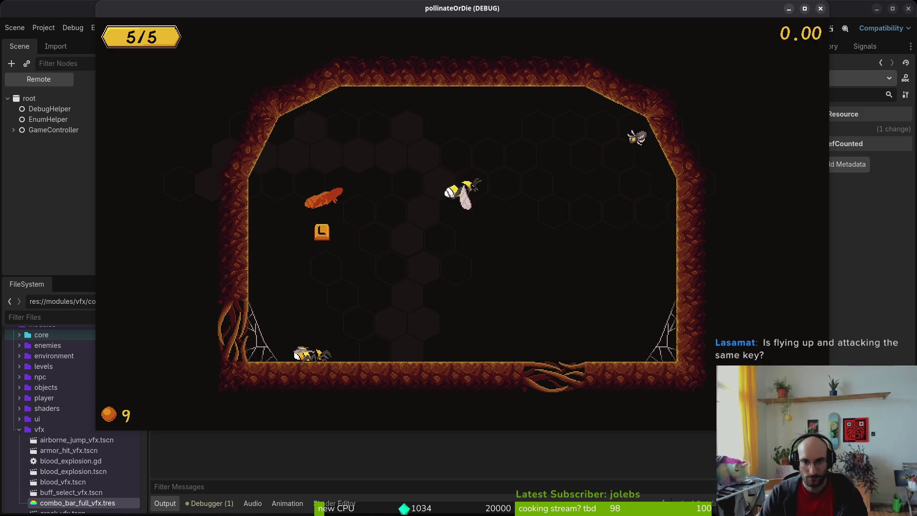
key(w)
key(a)
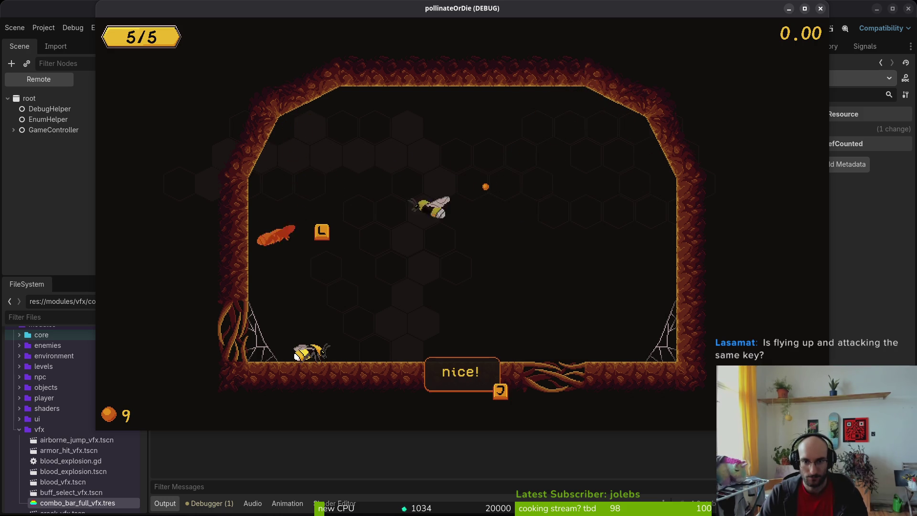
key(j)
key(d)
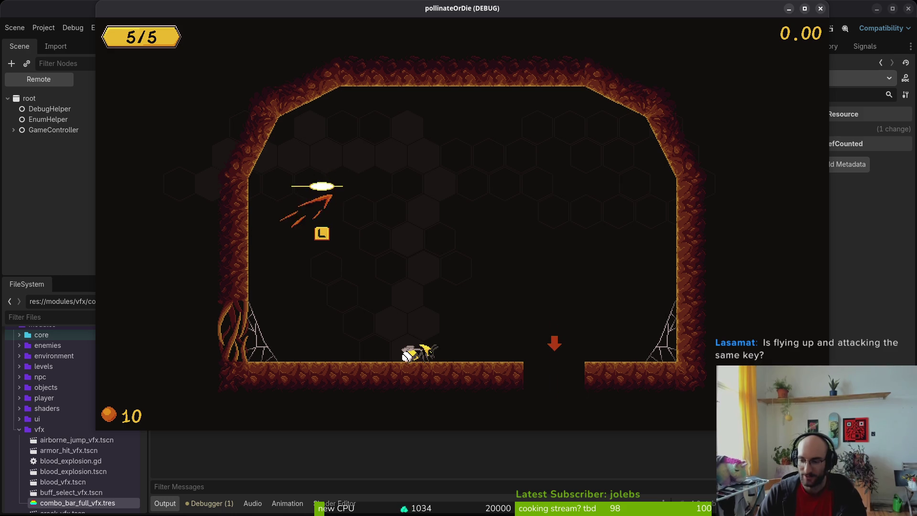
key(d)
key(d)
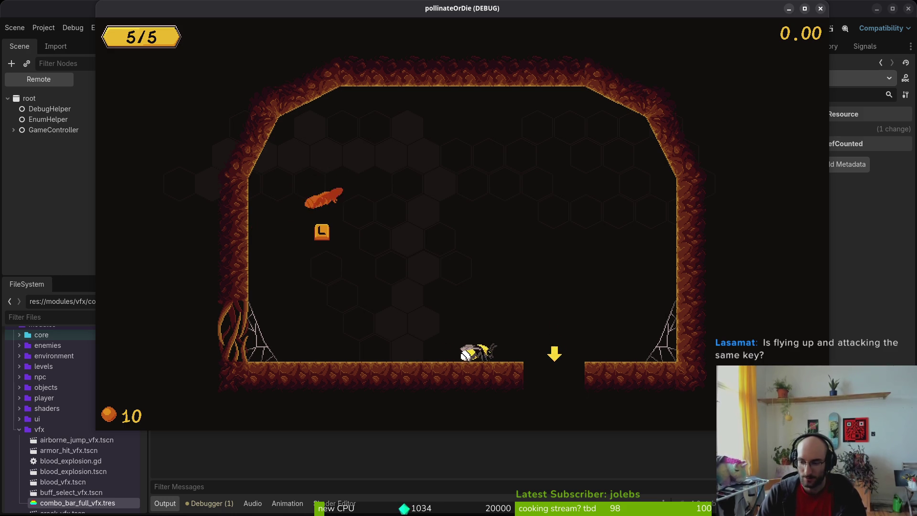
key(d)
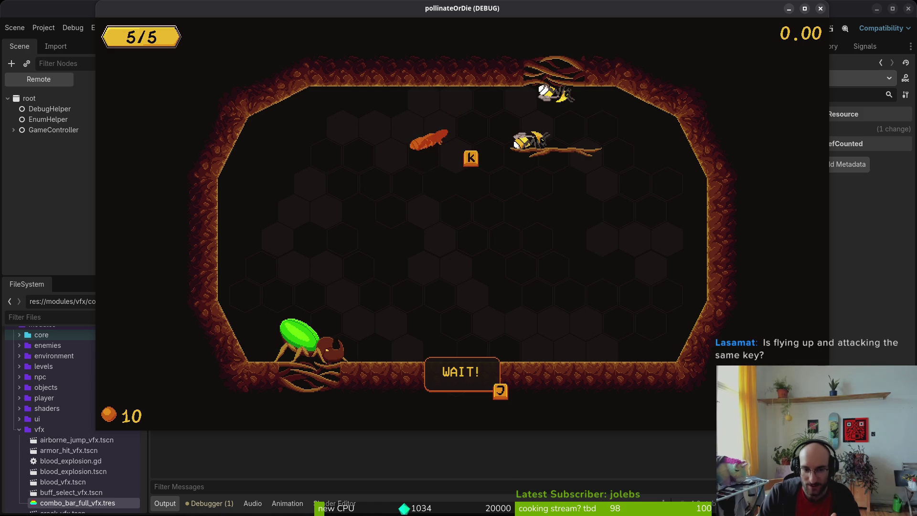
Step: Advance through the beetle warning and stun tip until the rhino beetle banner appears
key(j)
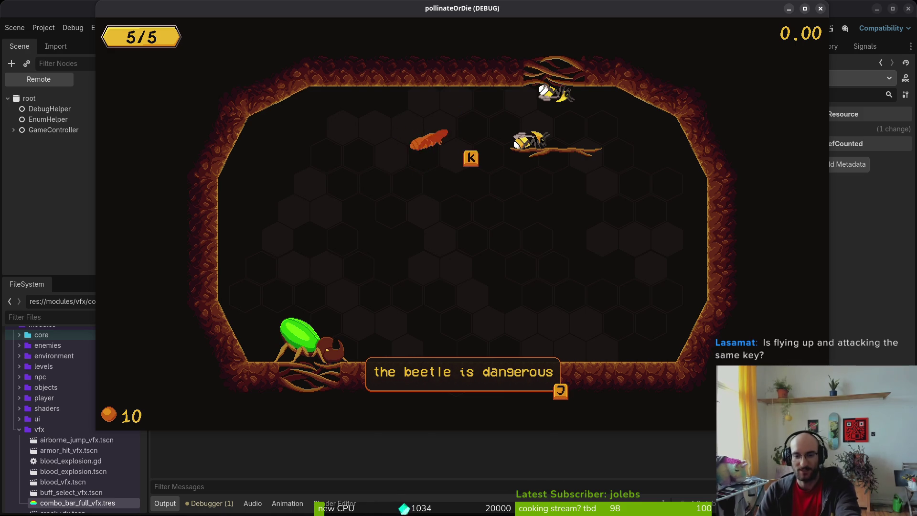
key(j)
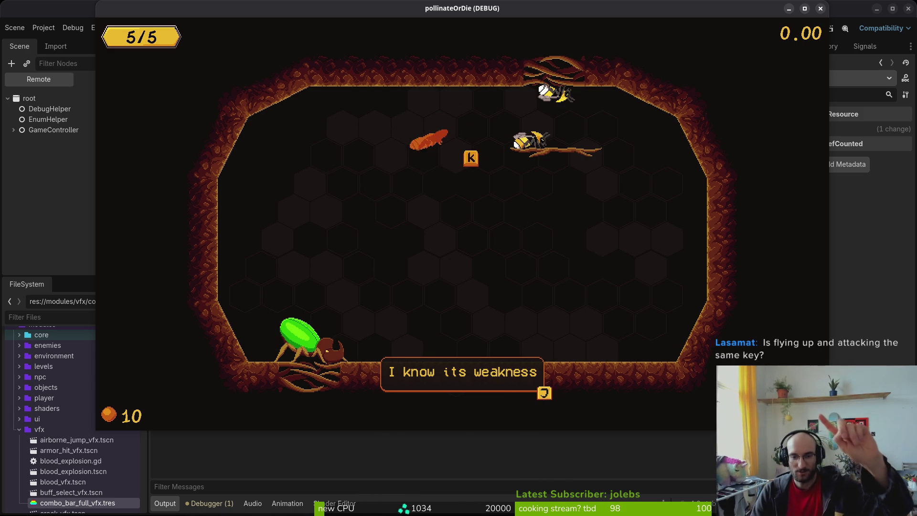
key(j)
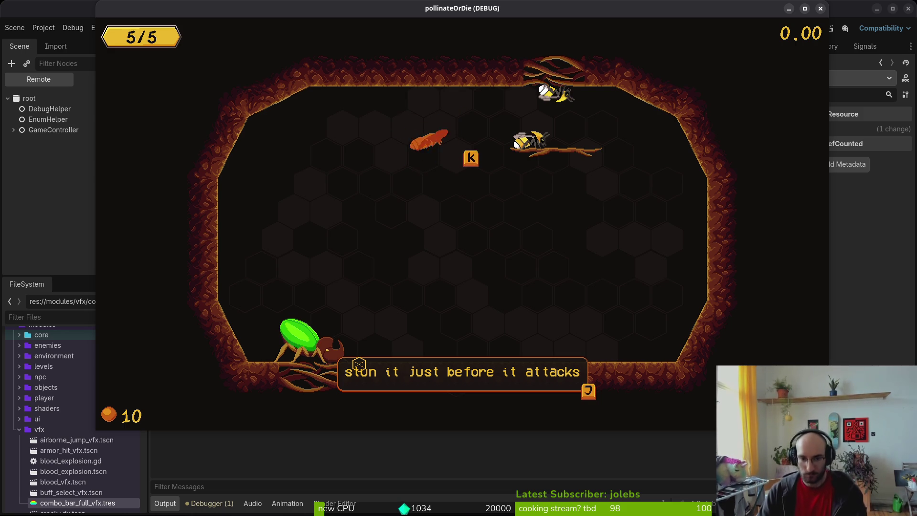
key(j)
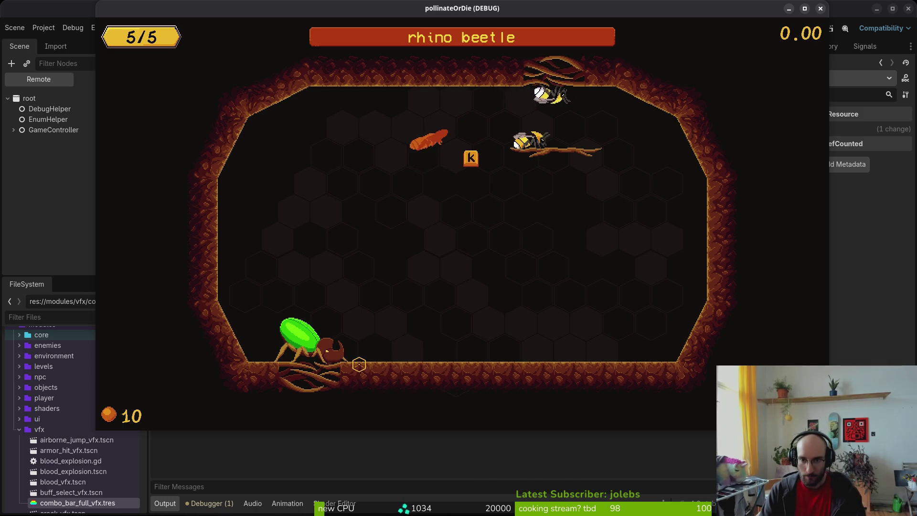
Step: Fly down and keep striking the rhino beetle until it dies, raising orbs to 16
key(s)
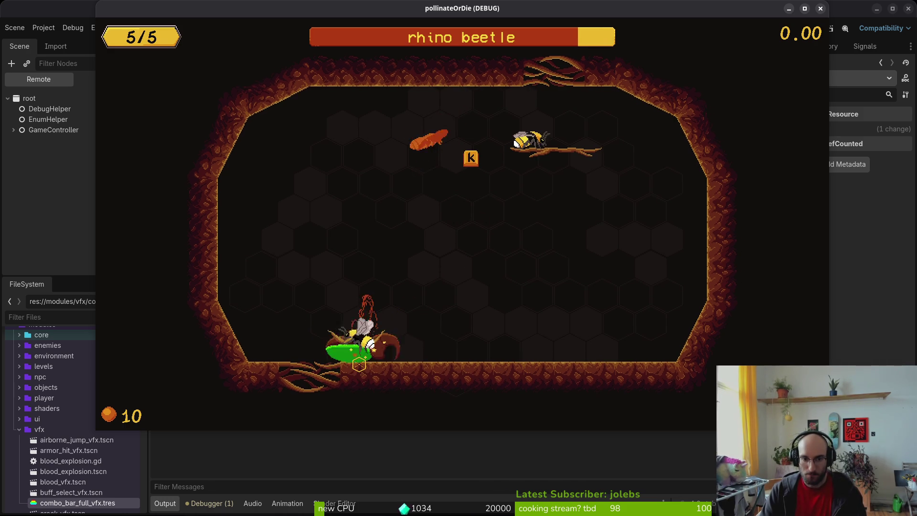
key(j)
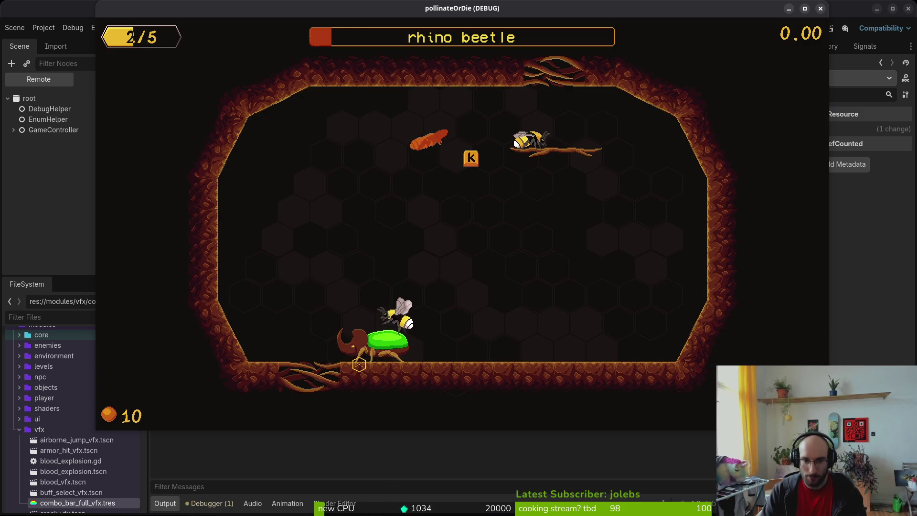
text(hino beetle)
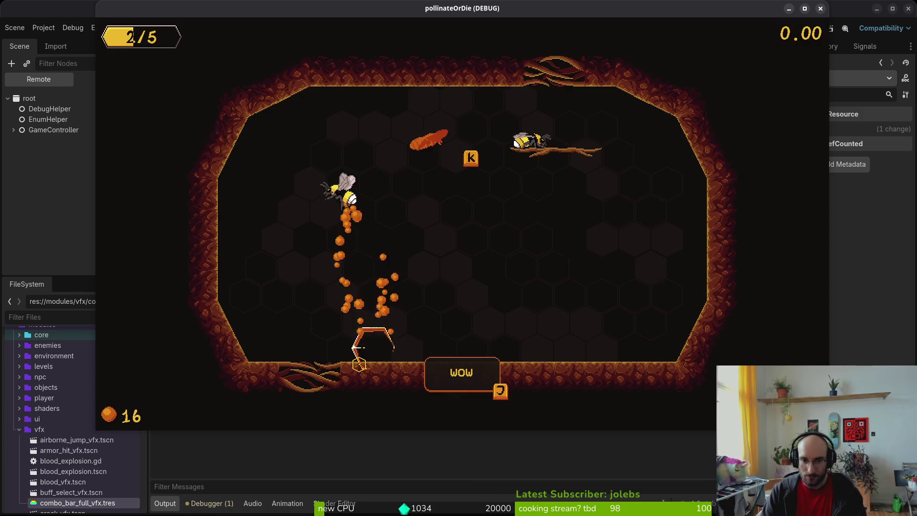
text(j)
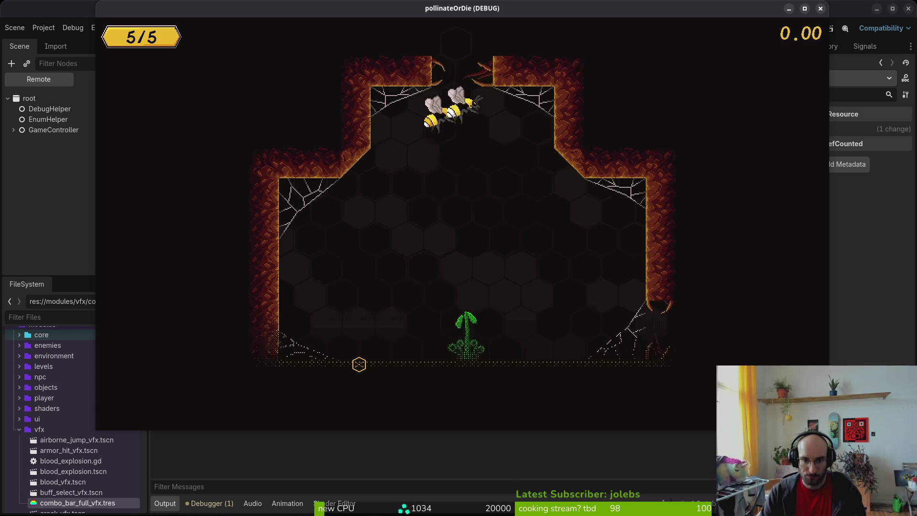
Step: Finish the dandelion's dialog to deliver the pollen and move onto the buff hexes
key(j)
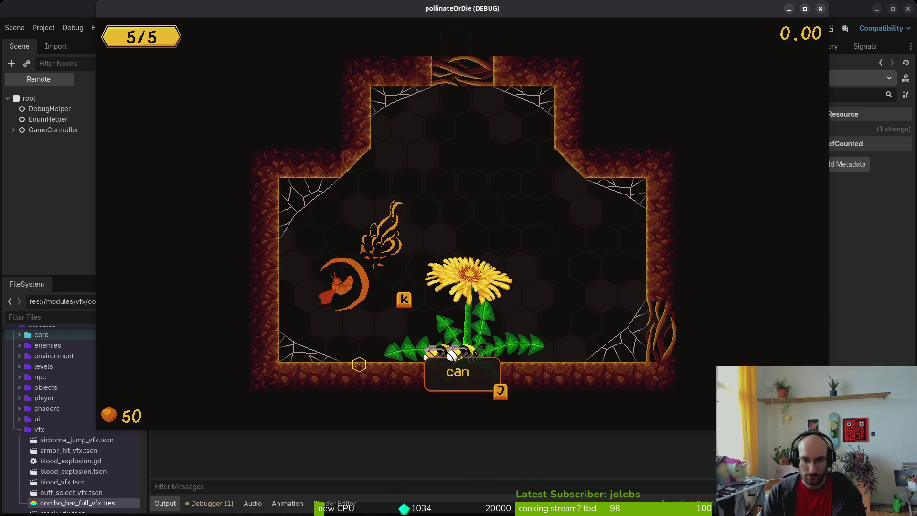
key(j)
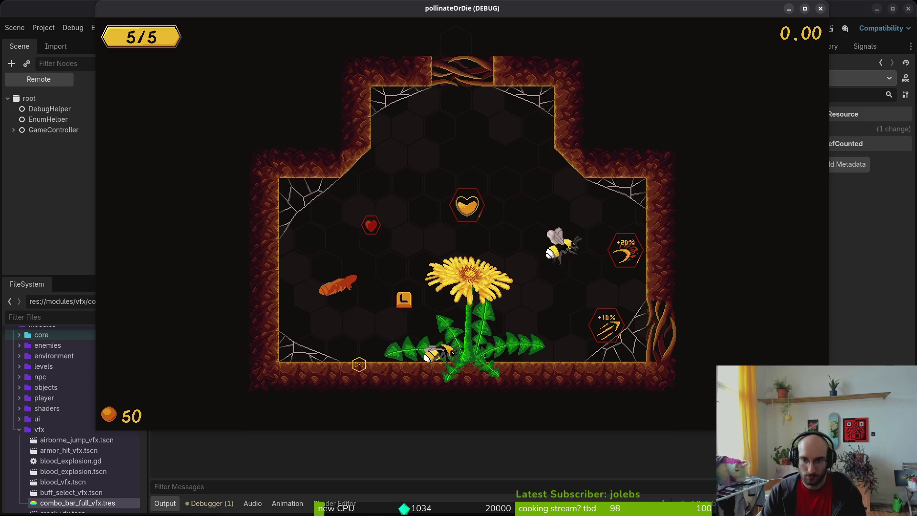
key(s)
key(w)
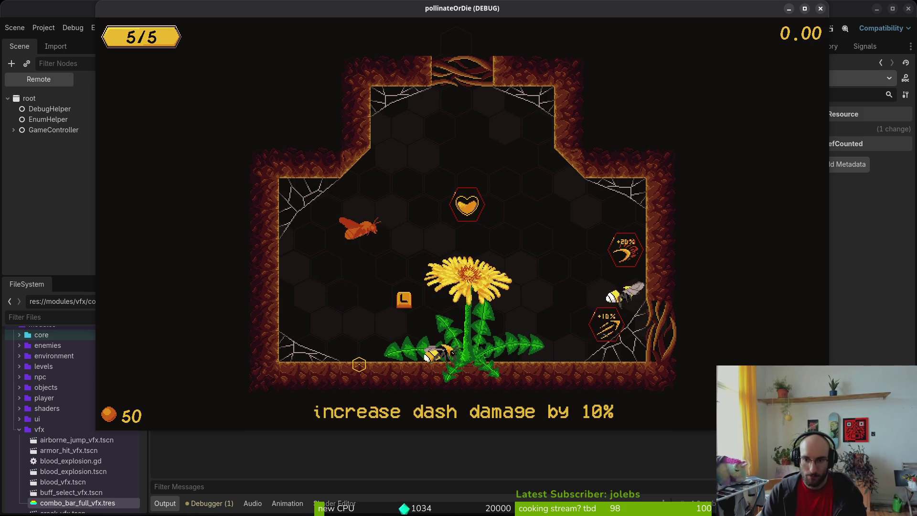
key(a)
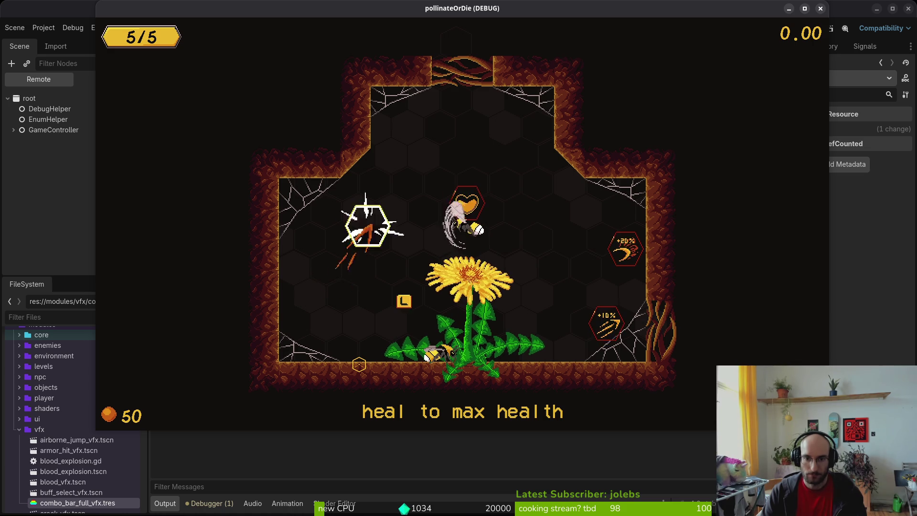
Step: Collect the heal-to-max-health buff, leave the flower room, and bring up flower_buff.gd
key(d)
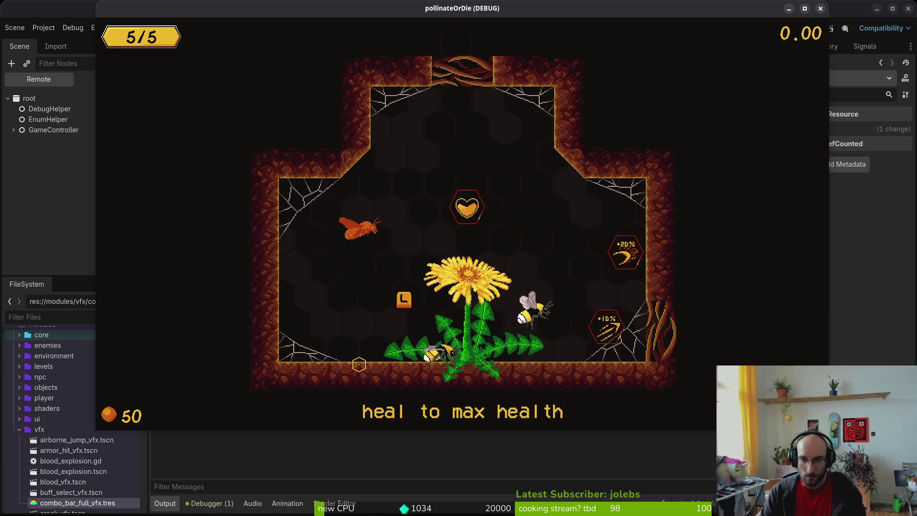
key(a)
key(w)
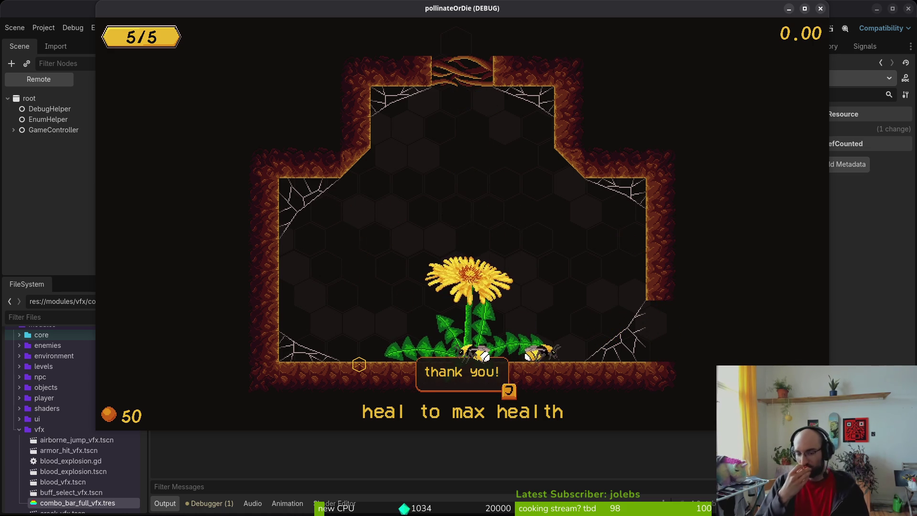
key(d)
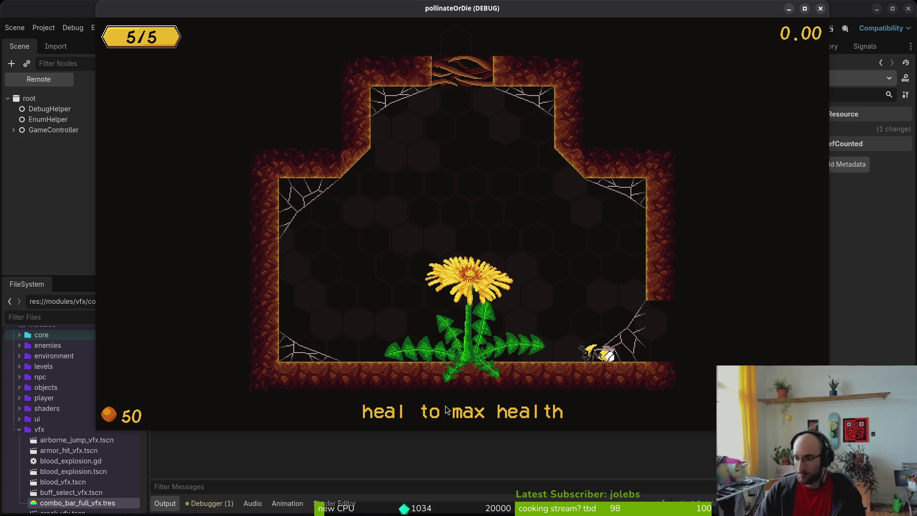
key(alt+Tab)
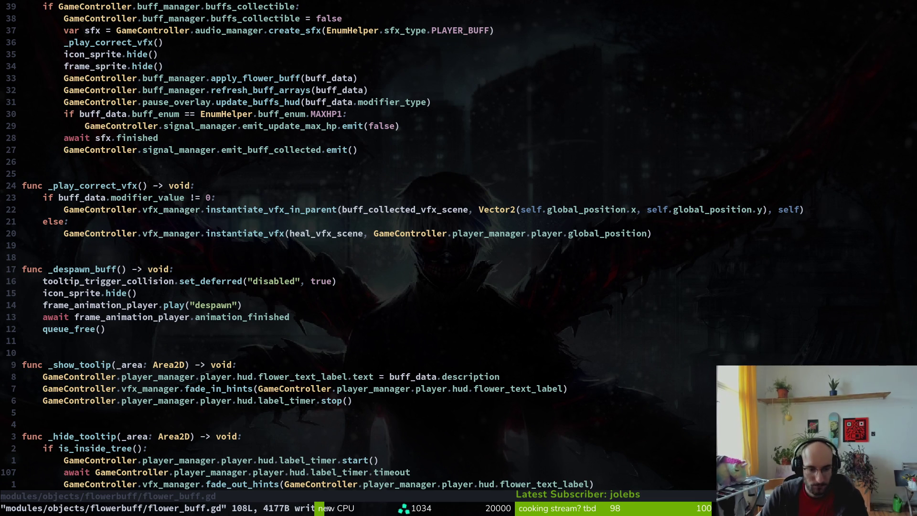
Step: Yank the three tooltip-hiding lines at the end of _hide_tooltip
key(k)
key(V)
key(j)
key(j)
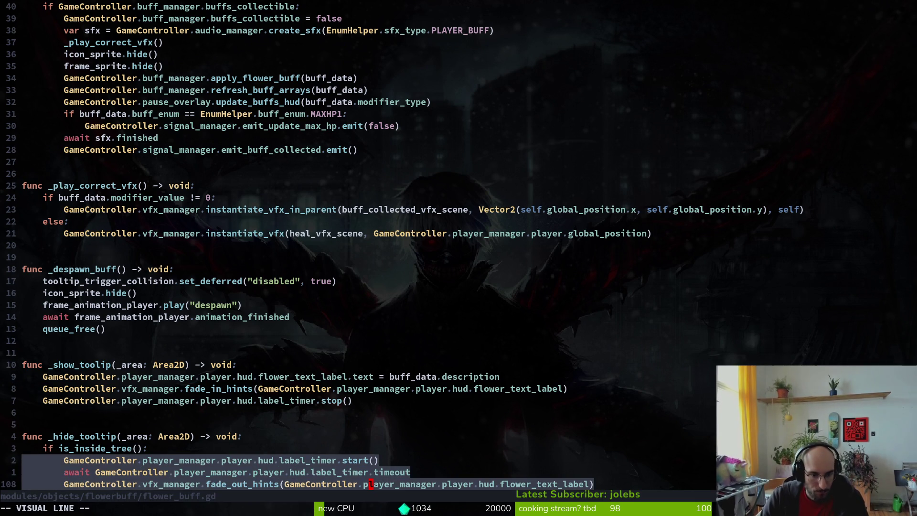
key(y)
key(ctrl+o)
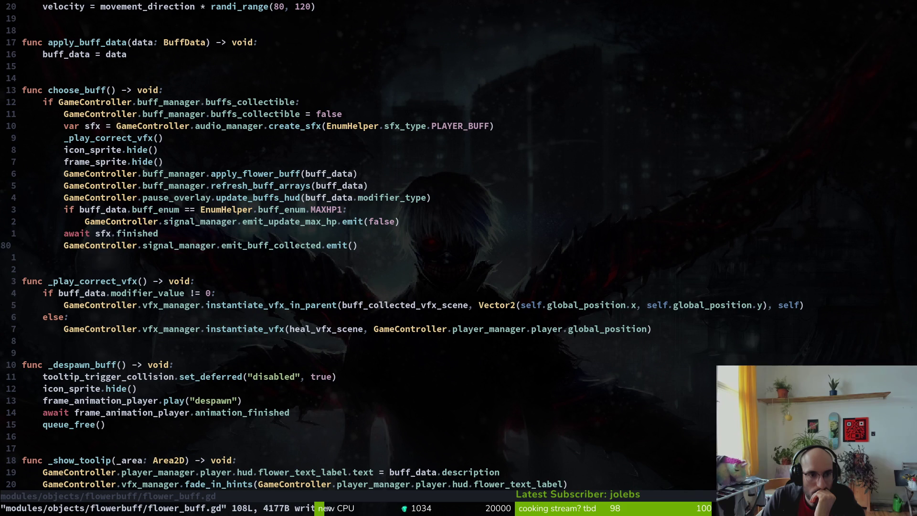
Step: Paste the lines into choose_buff after emit_buff_collected, then relaunch the game
key(k)
key(k)
key(k)
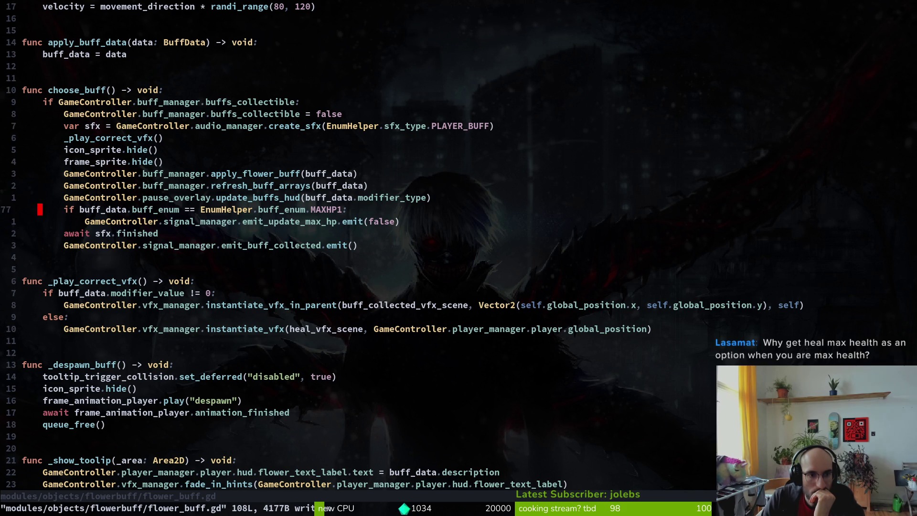
key(j)
key(k)
key(k)
key(k)
key(k)
key(k)
key(p)
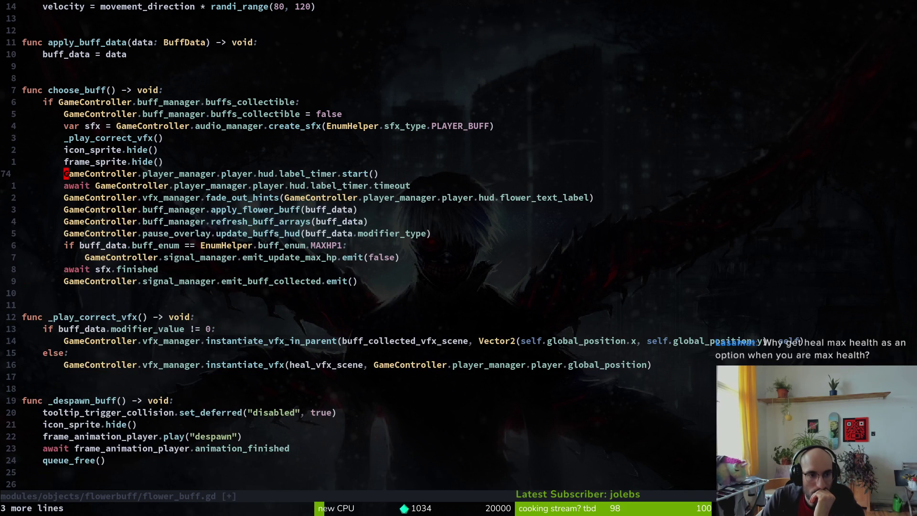
key(u)
key(j)
key(j)
key(j)
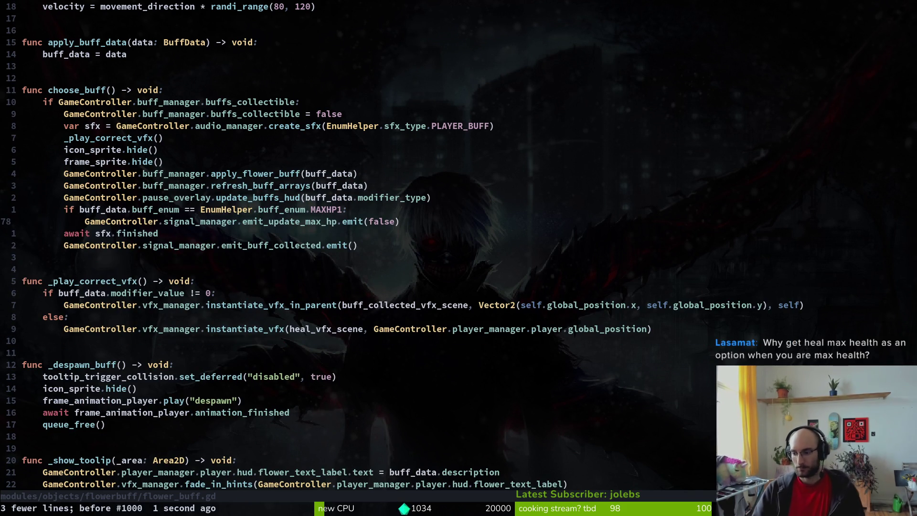
key(j)
key(j)
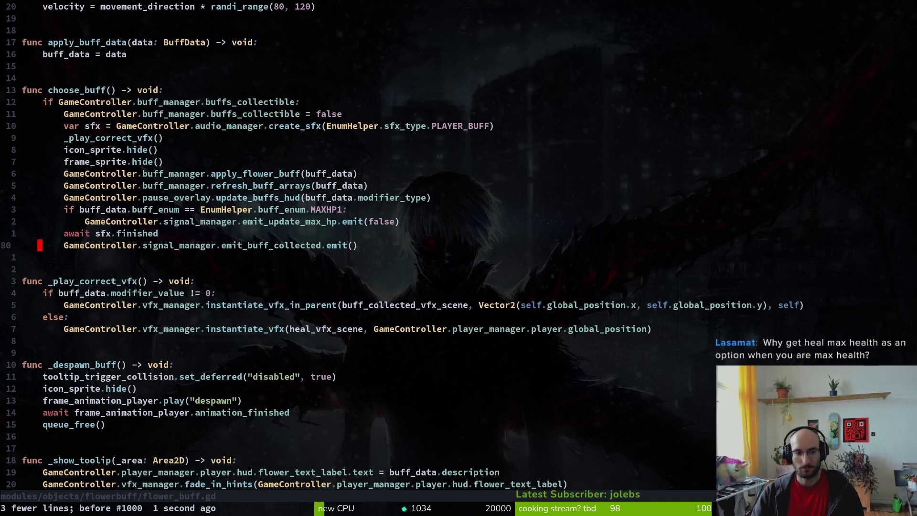
key(p)
key(O)
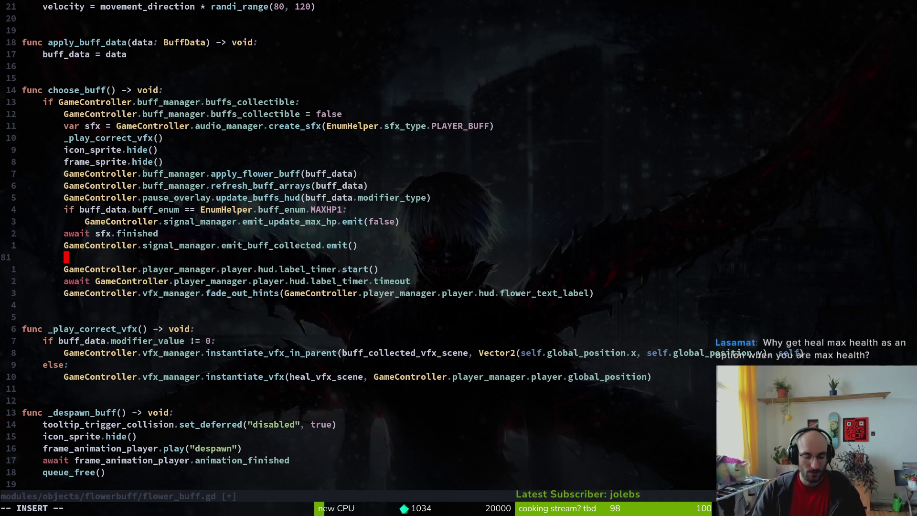
key(Escape)
key(F5)
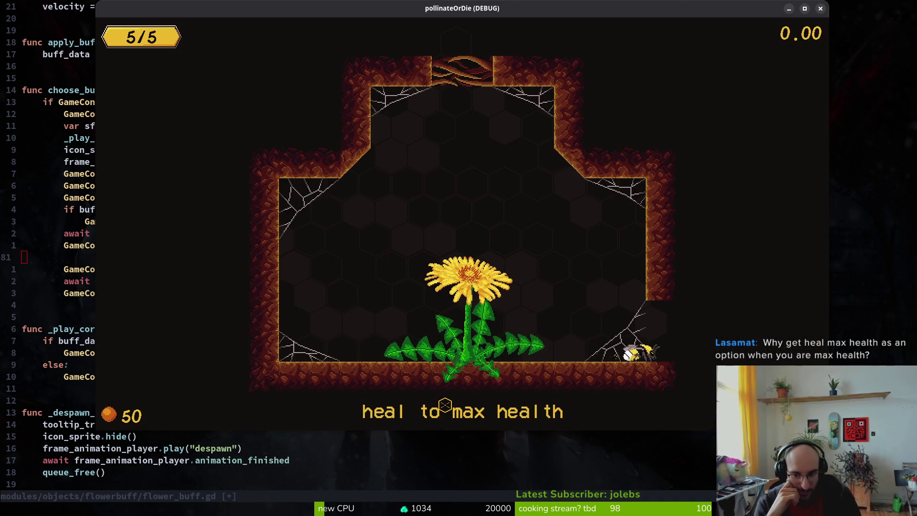
Step: Walk the bee out of the flower room and down the slope into the hive level
key(Left)
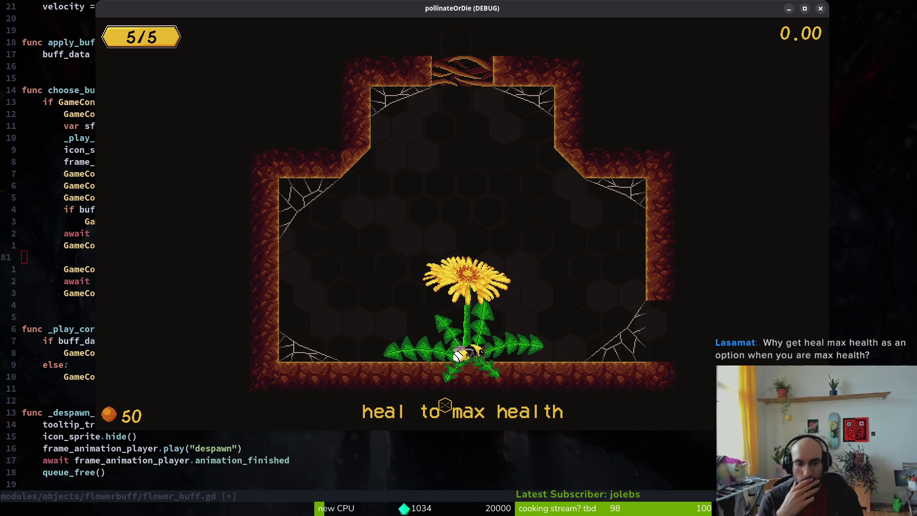
key(d)
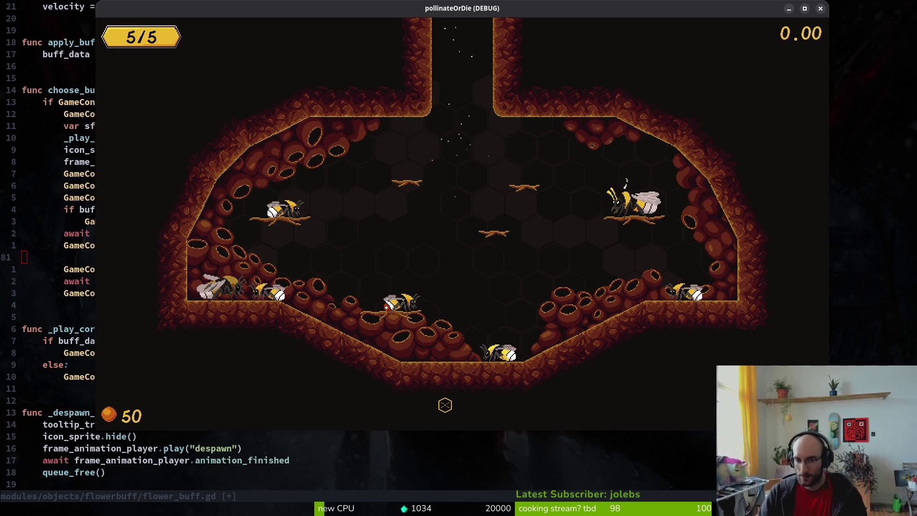
key(a)
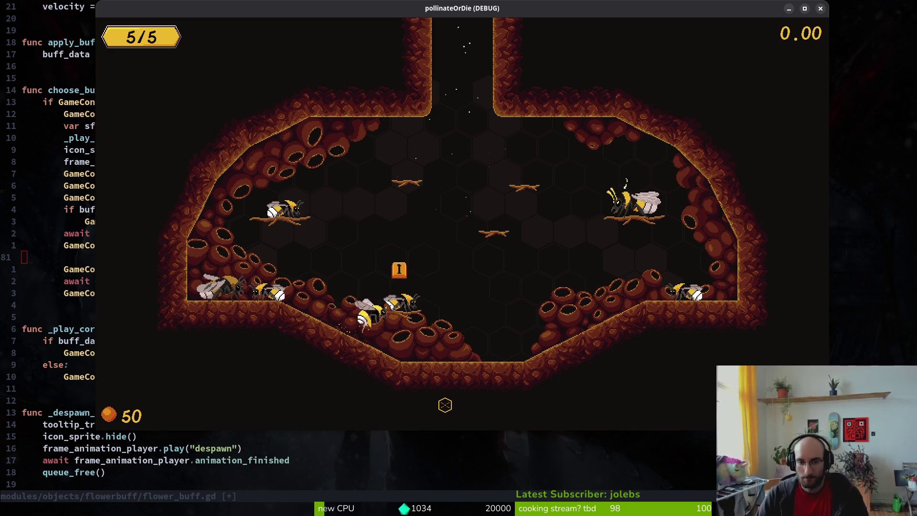
key(a)
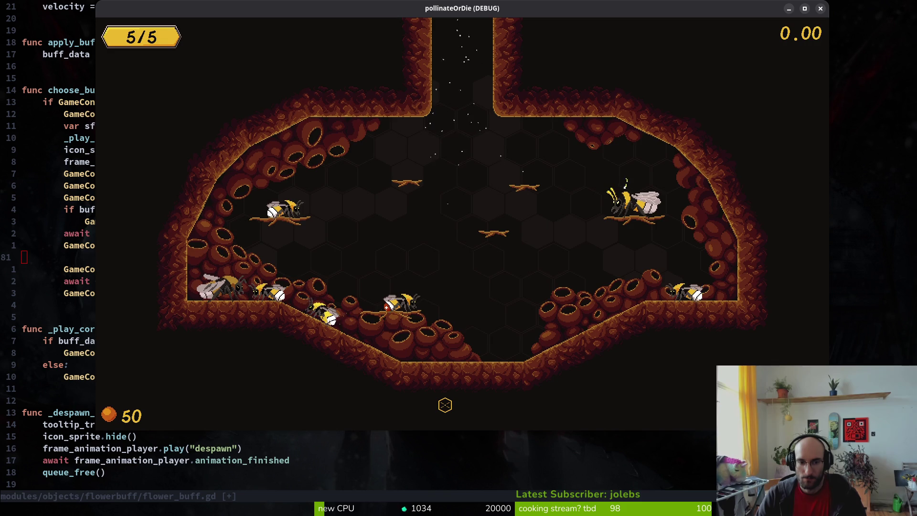
Step: Check the pause menu's debugging panel, then close the game window
key(Escape)
key(Down)
key(Down)
key(Down)
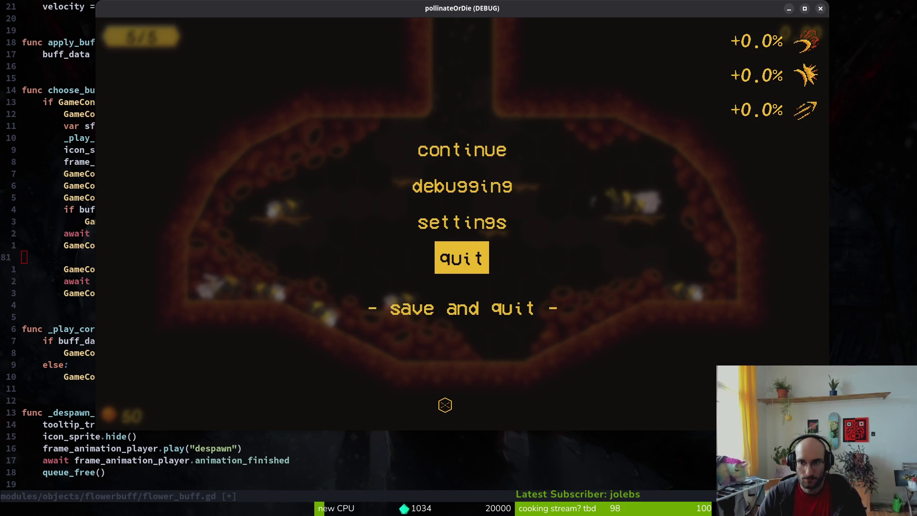
key(Up)
key(Up)
key(Return)
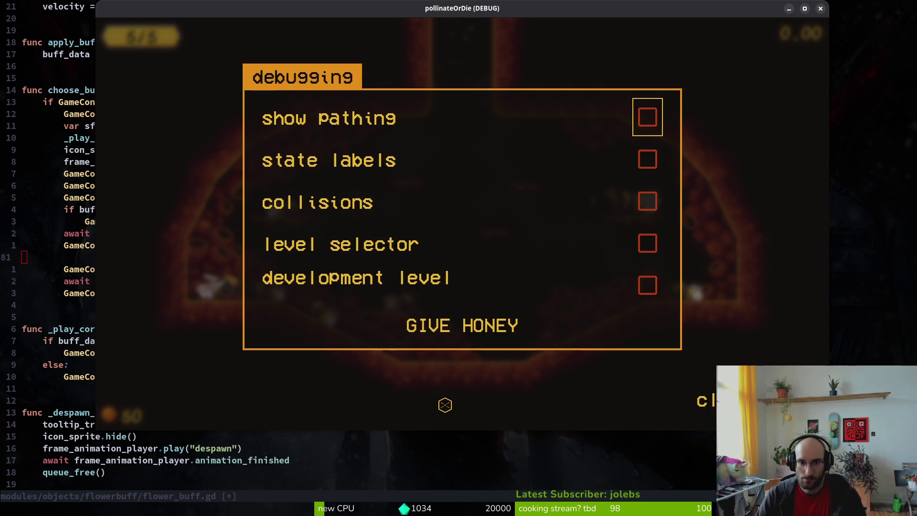
key(Up)
key(Escape)
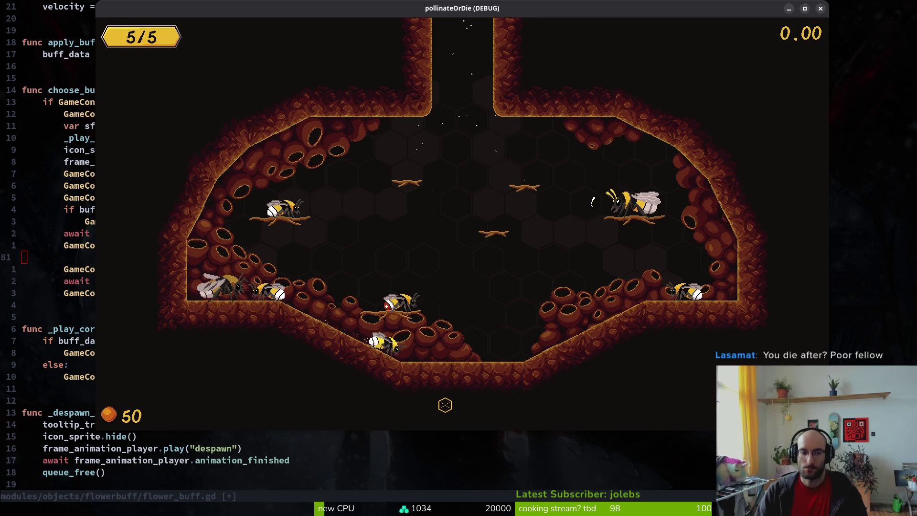
key(alt+F4)
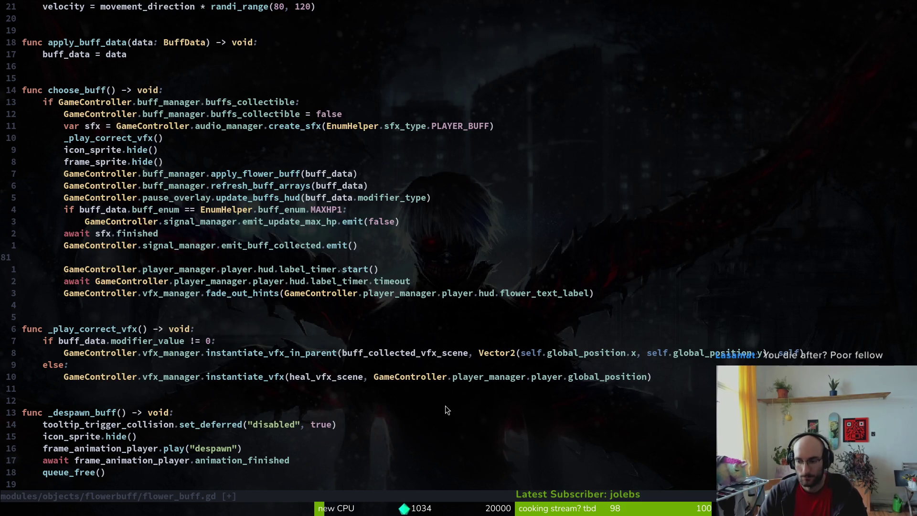
Step: Relaunch the pollinateOrDie debug build with F5, opening on the hive room
key(F5)
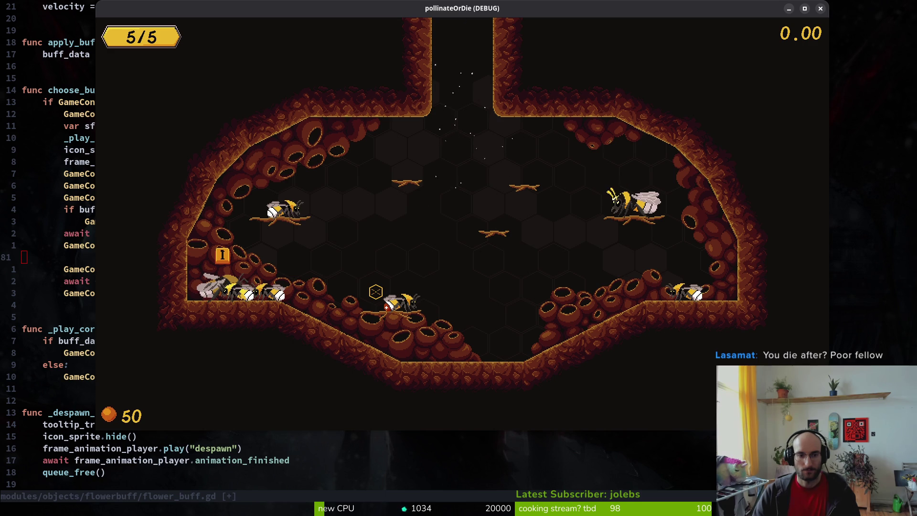
key(Escape)
key(Down)
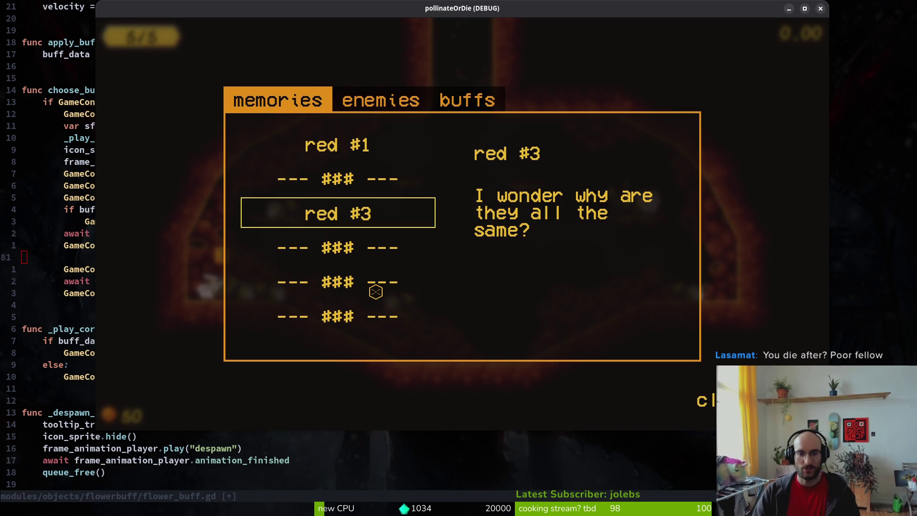
key(Escape)
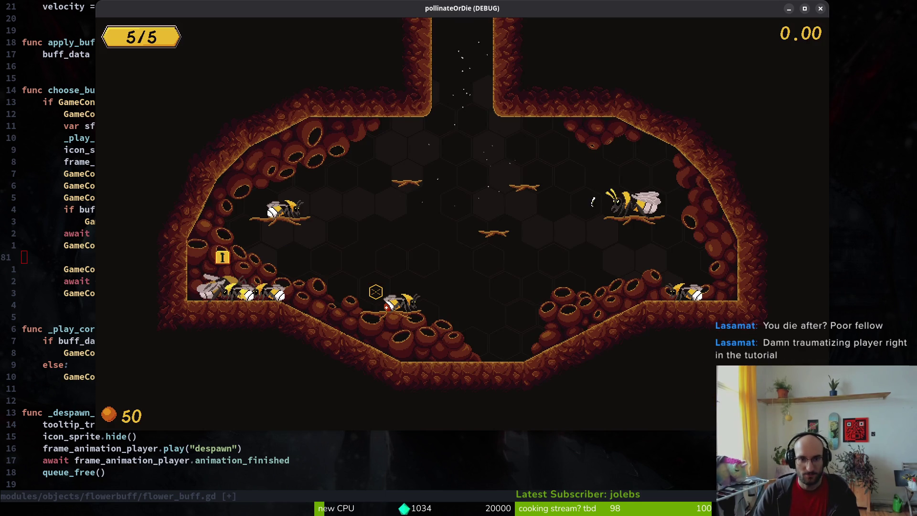
key(Escape)
key(Right)
key(Right)
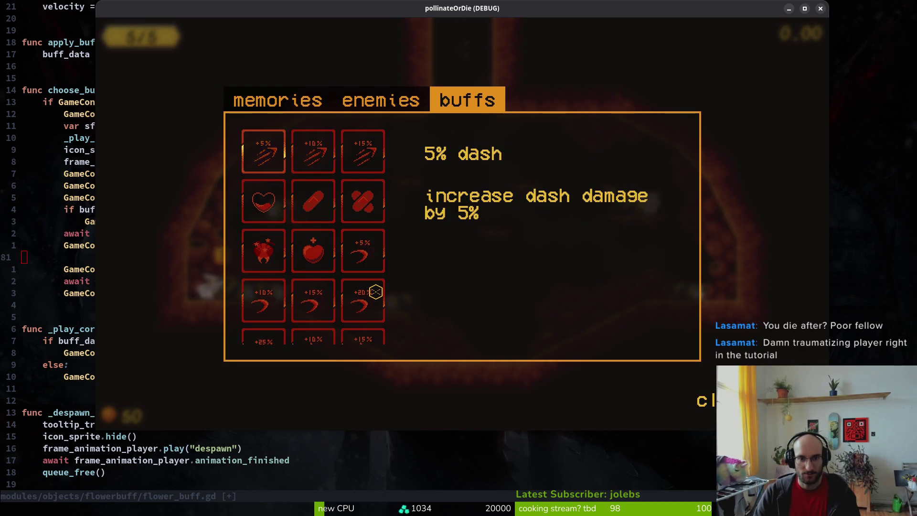
key(Left)
key(Down)
key(Down)
key(Right)
key(Right)
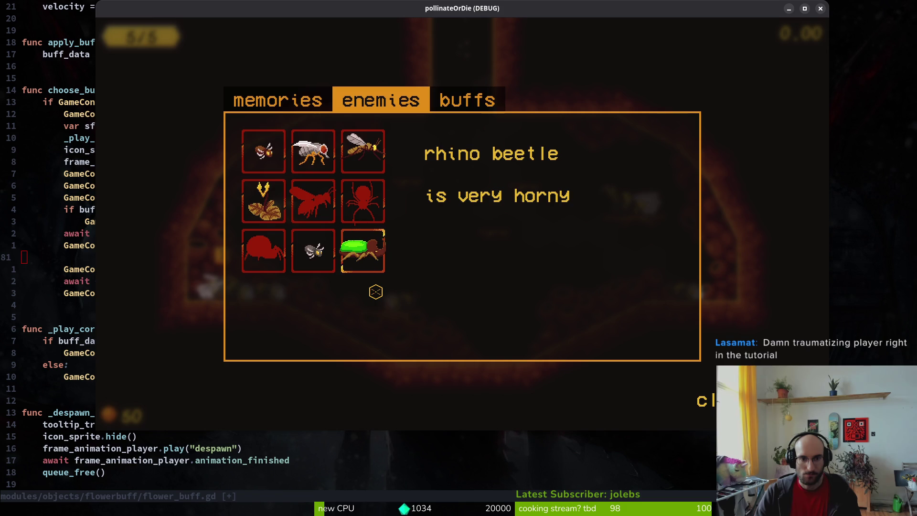
key(Right)
key(Down)
key(Down)
key(Down)
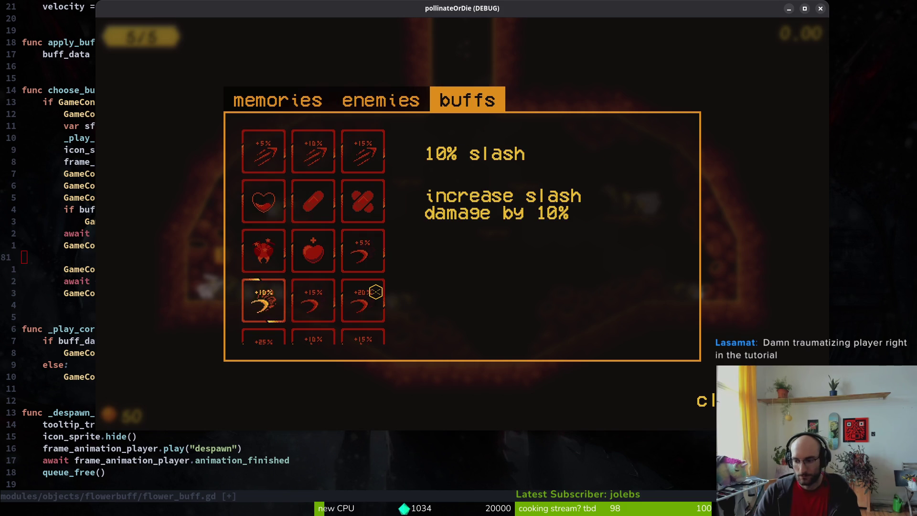
key(Escape)
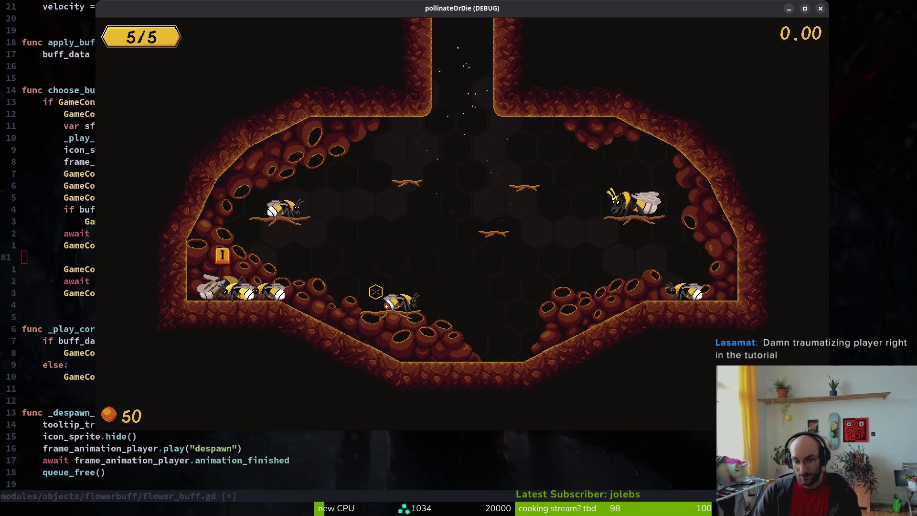
click(375, 292)
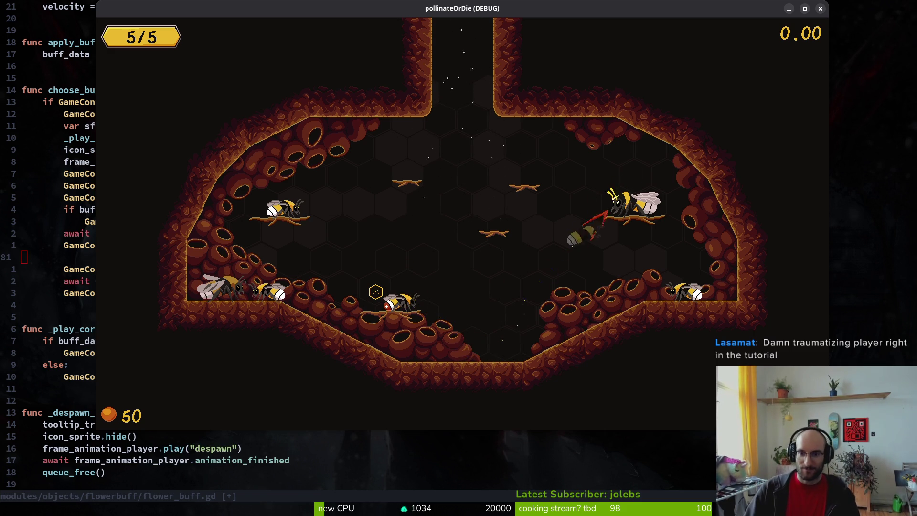
key(i)
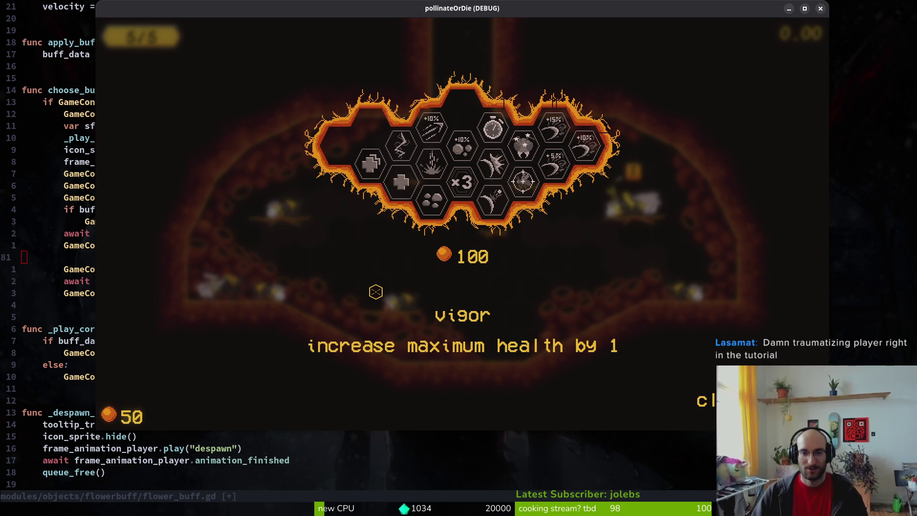
key(i)
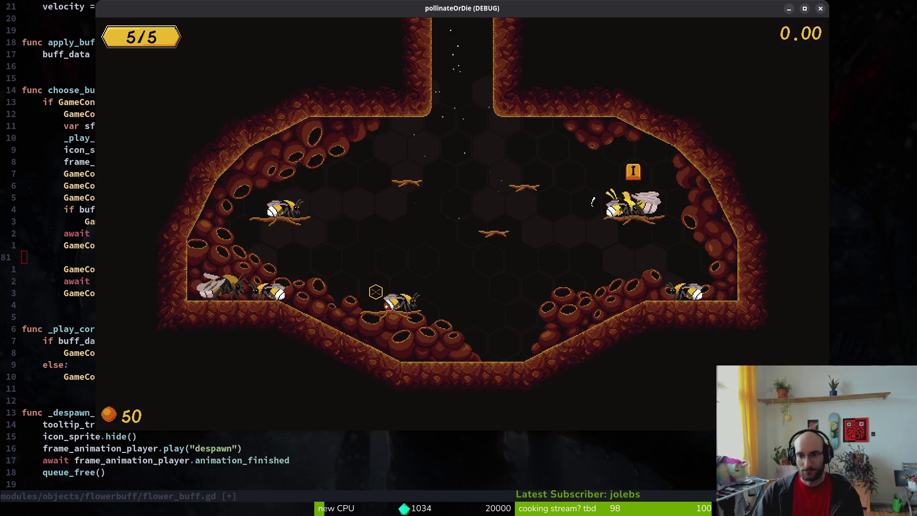
key(i)
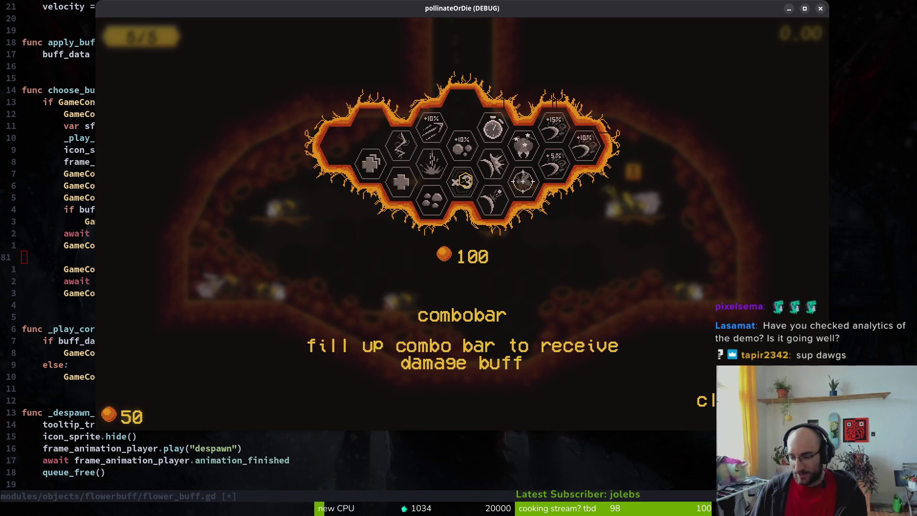
click(462, 181)
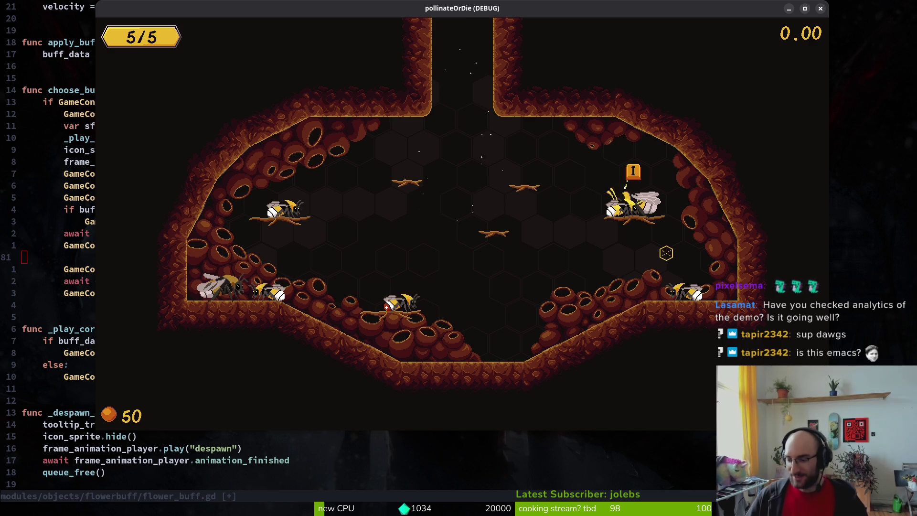
Step: Shift the game window slightly left and open the buff menu showing the 50-honey immunity buff
key(alt+F4)
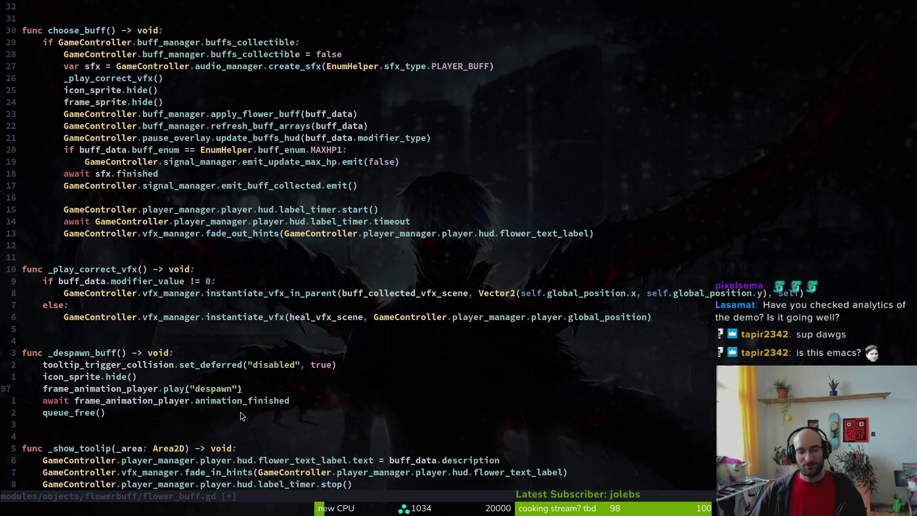
click(219, 414)
scroll(219, 414, down, 1)
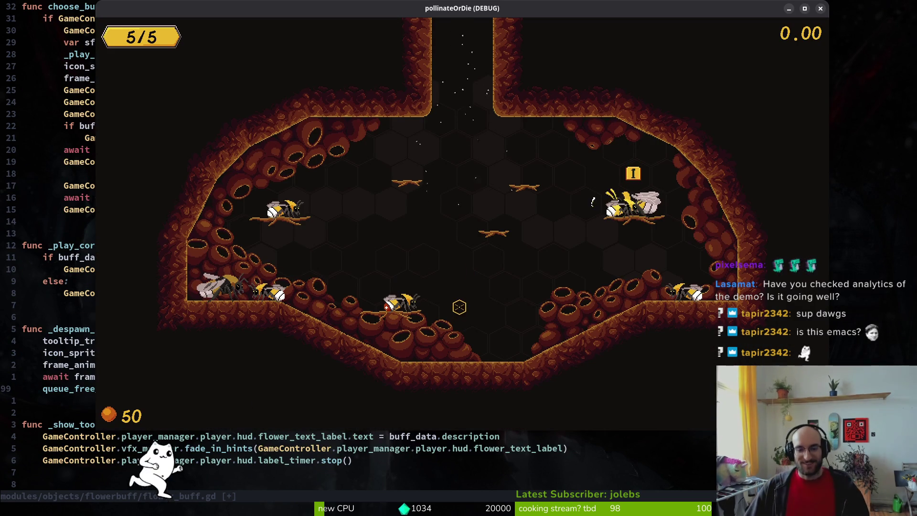
drag(435, 8, 418, 19)
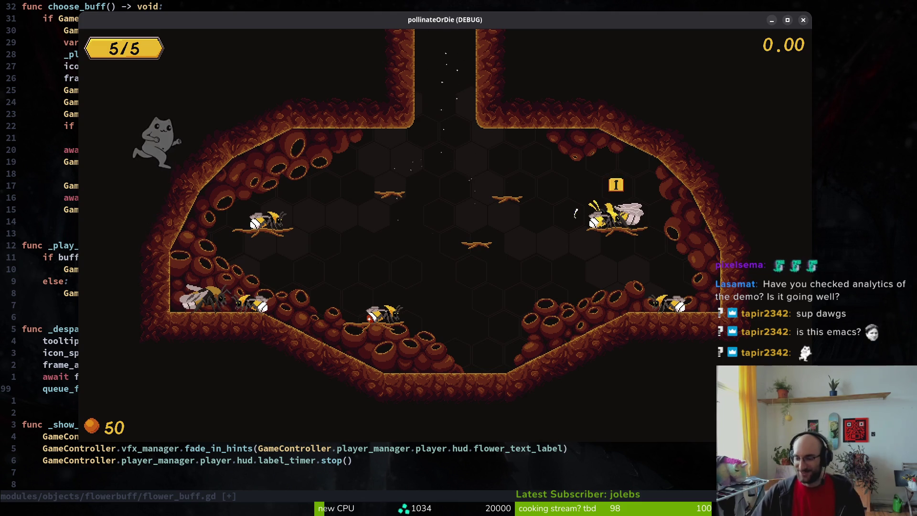
key(alt+Tab)
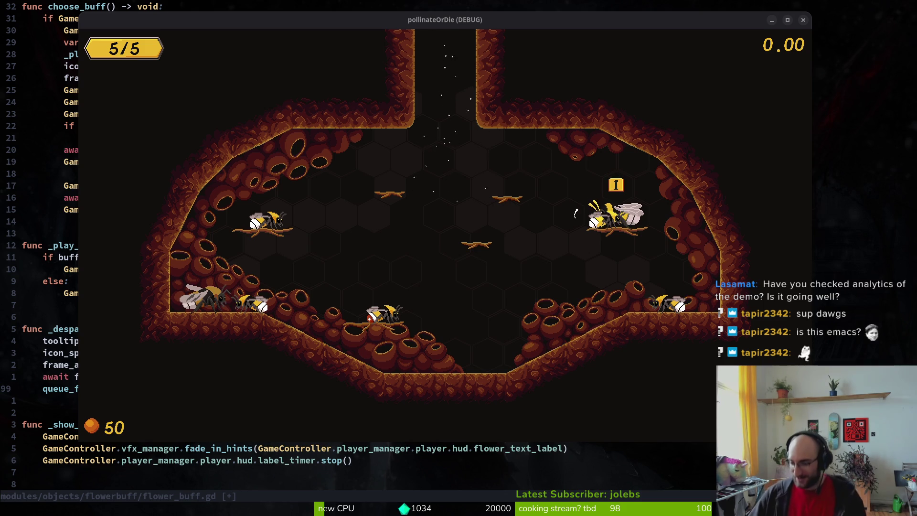
click(420, 303)
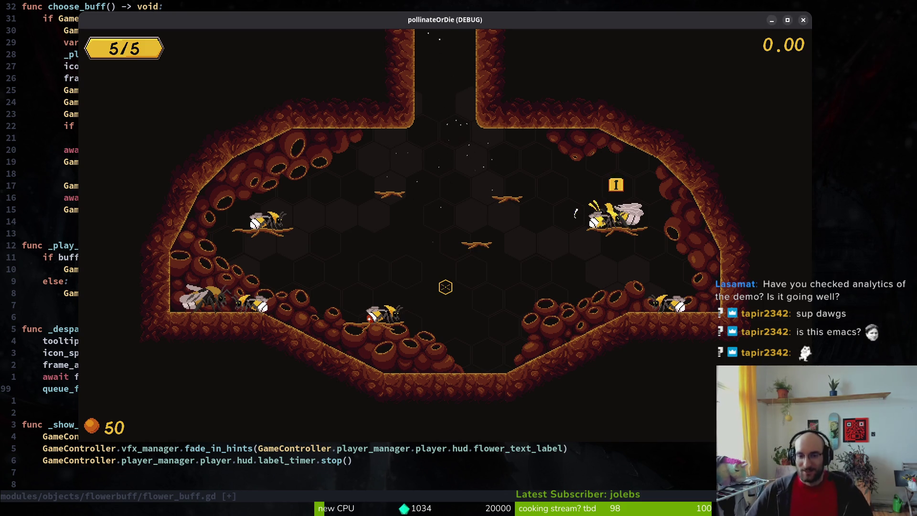
key(Tab)
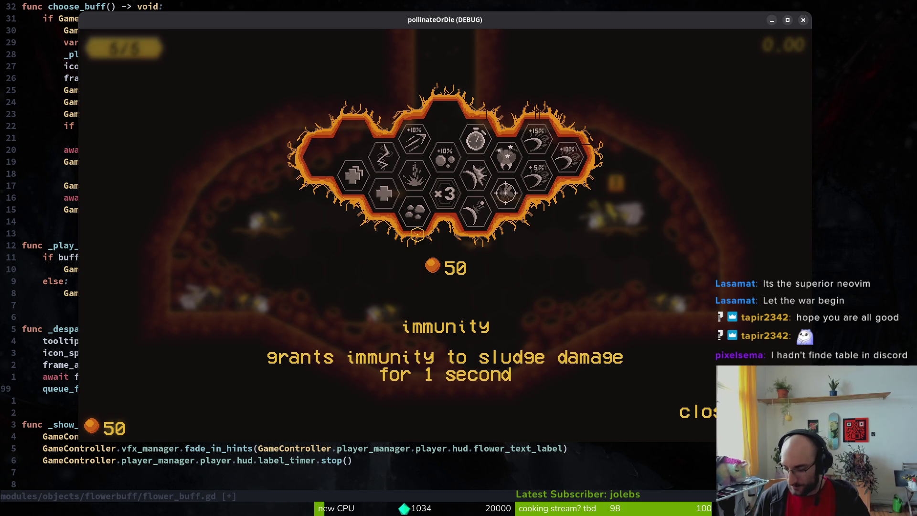
Step: Bring the game back to view the dash chains buff costing 400, then switch to Steam
key(super)
key(super)
key(super)
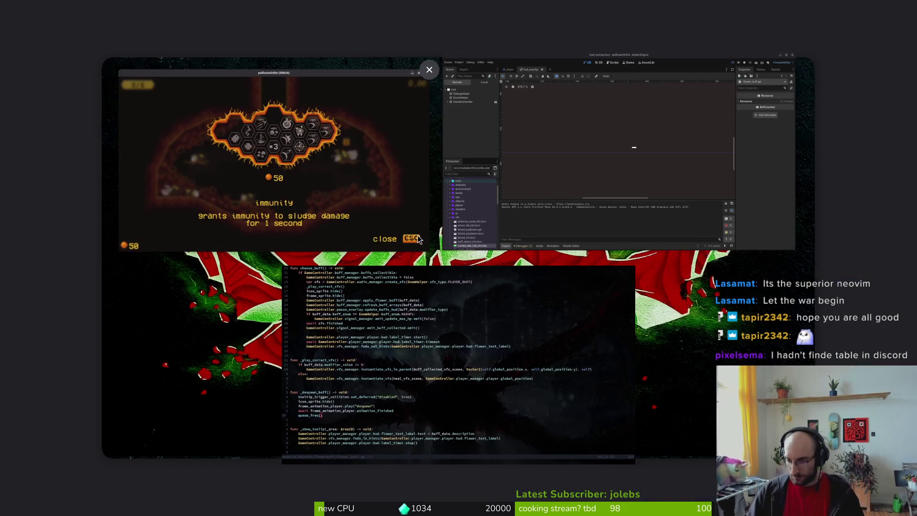
click(417, 235)
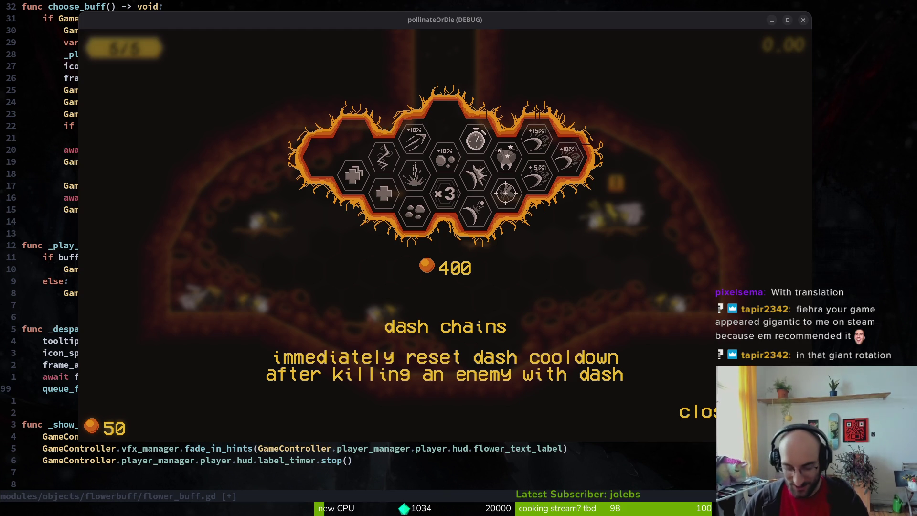
key(alt+Tab)
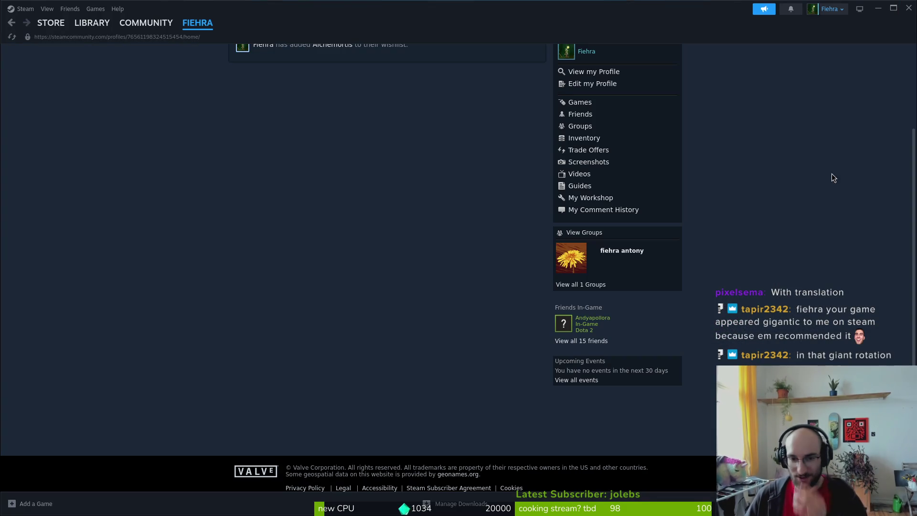
Step: Go from the Steam library to the Store's Featured page and advance the featured carousel
click(92, 23)
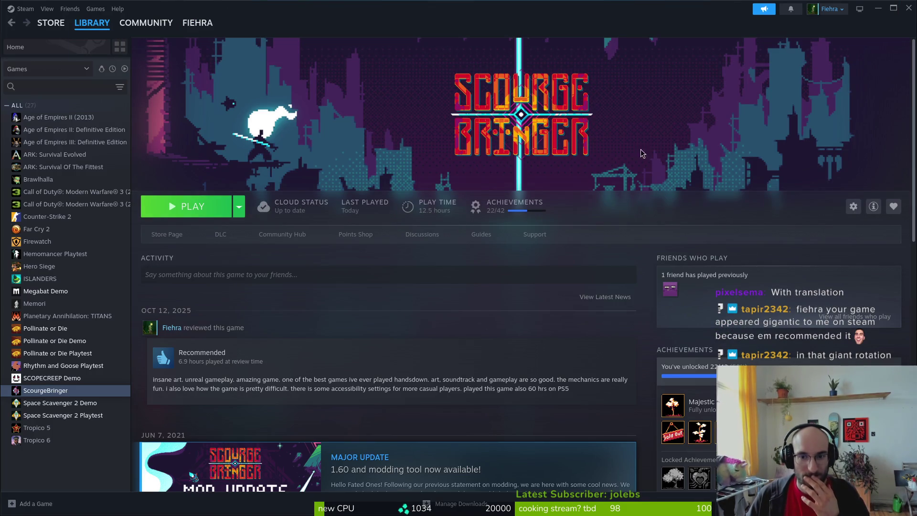
click(51, 26)
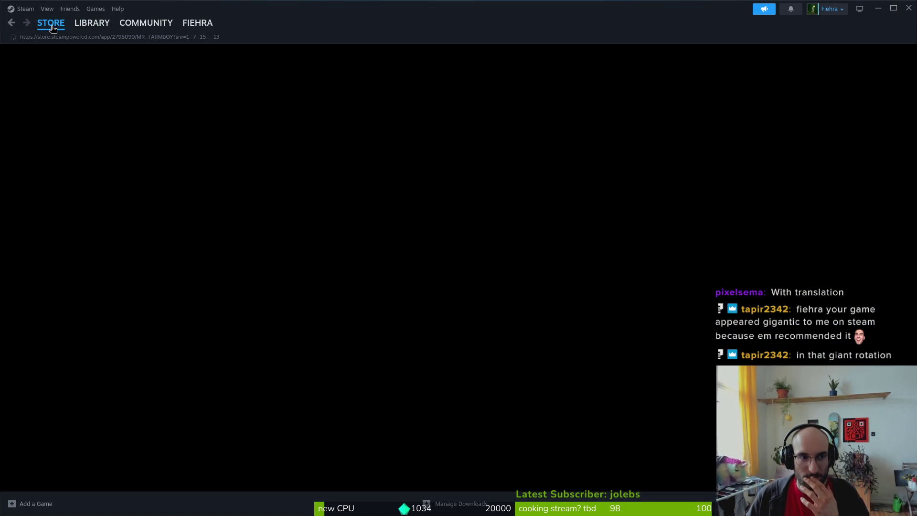
mouse_move(36, 24)
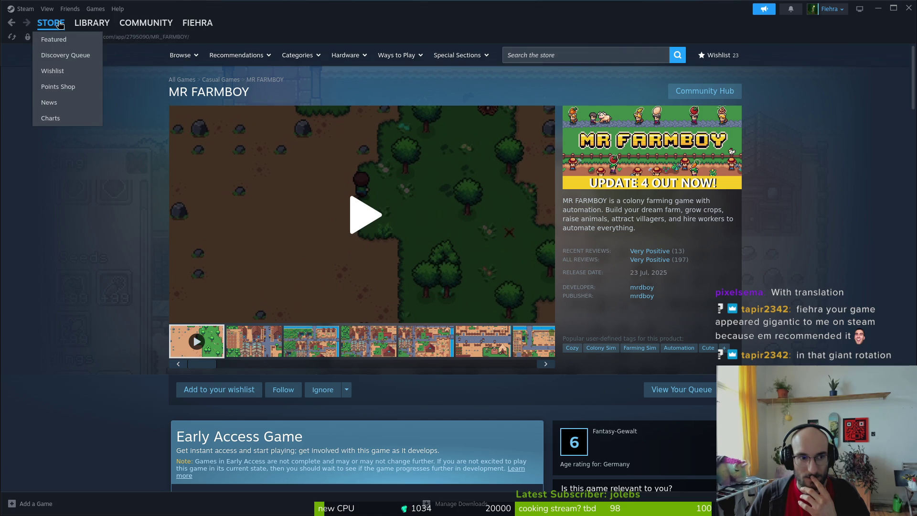
click(63, 41)
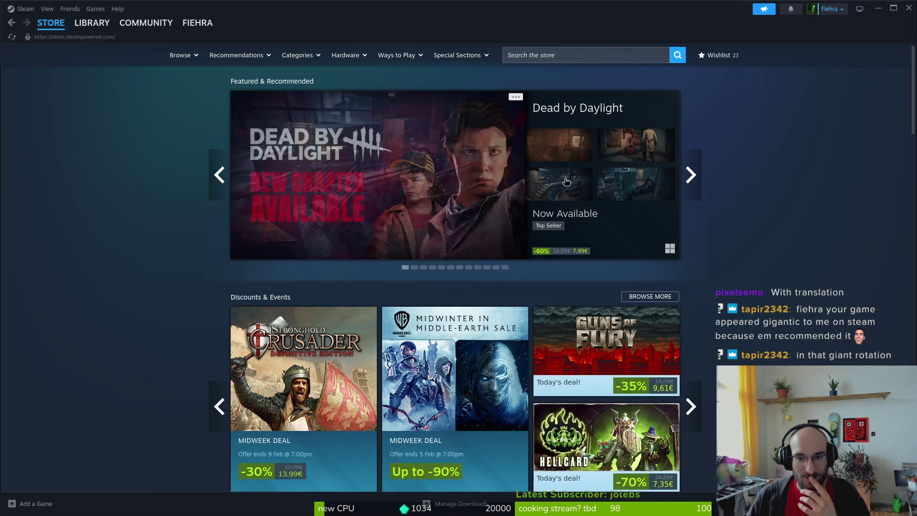
mouse_move(566, 181)
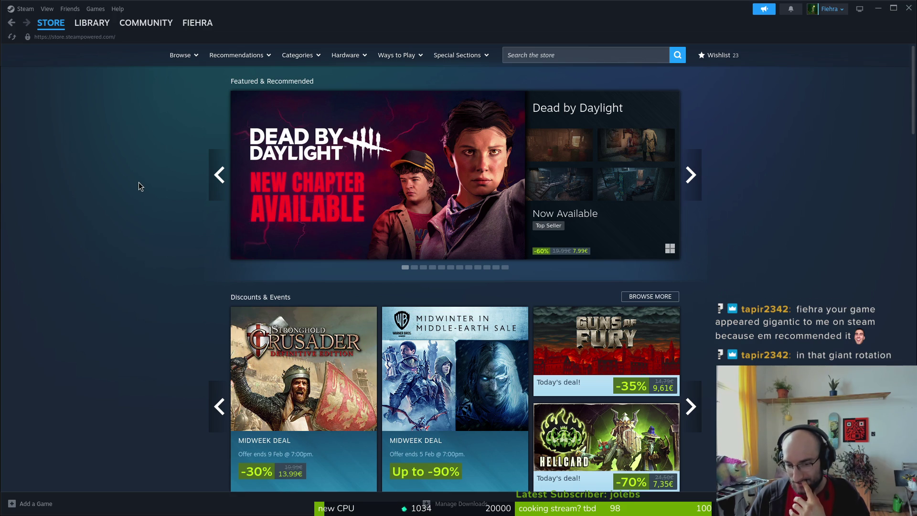
scroll(180, 260, down, 1)
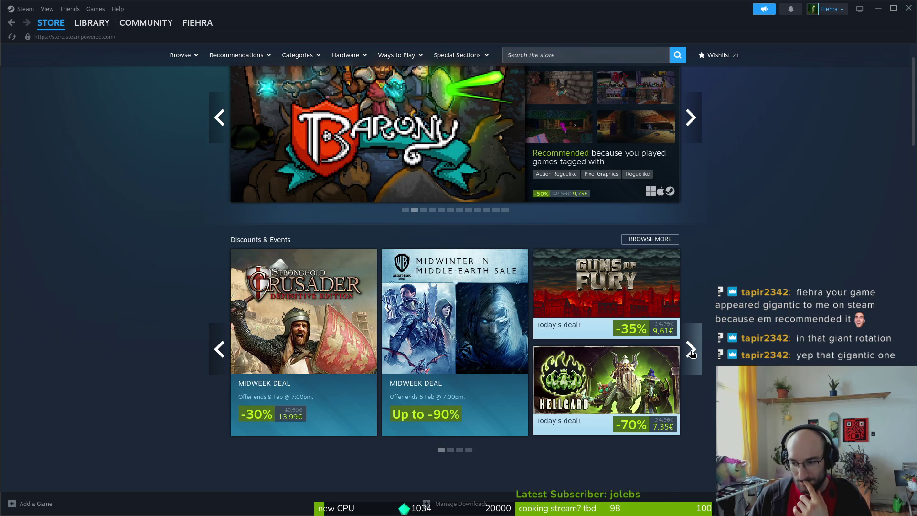
scroll(690, 352, up, 1)
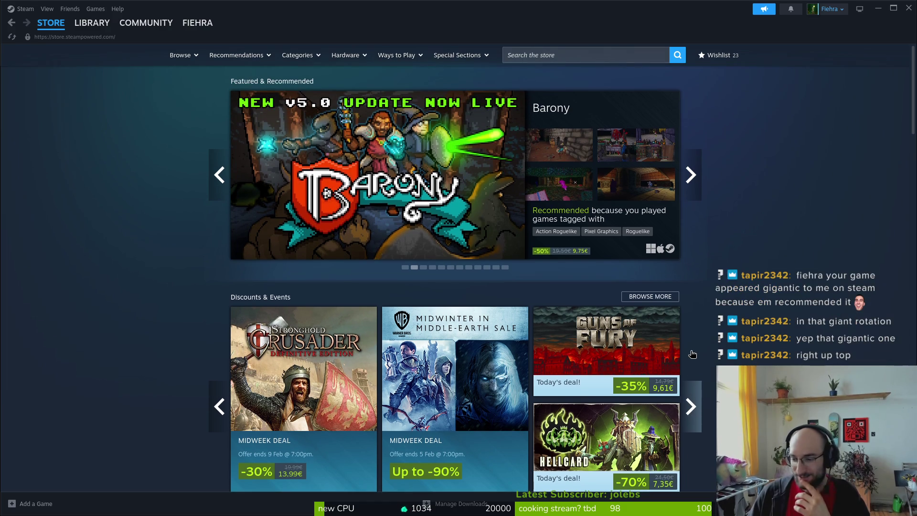
click(690, 191)
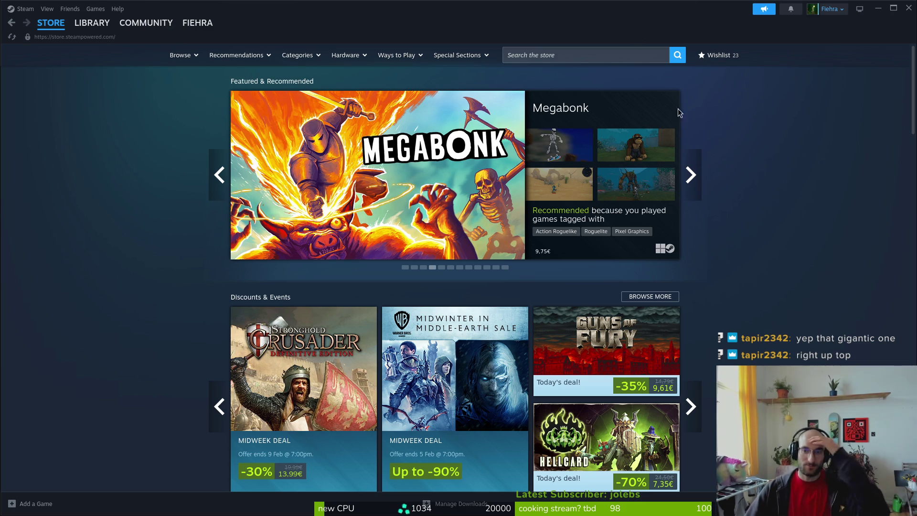
Step: Close the Steam window, then bring the Steam store back from the window overview
click(909, 9)
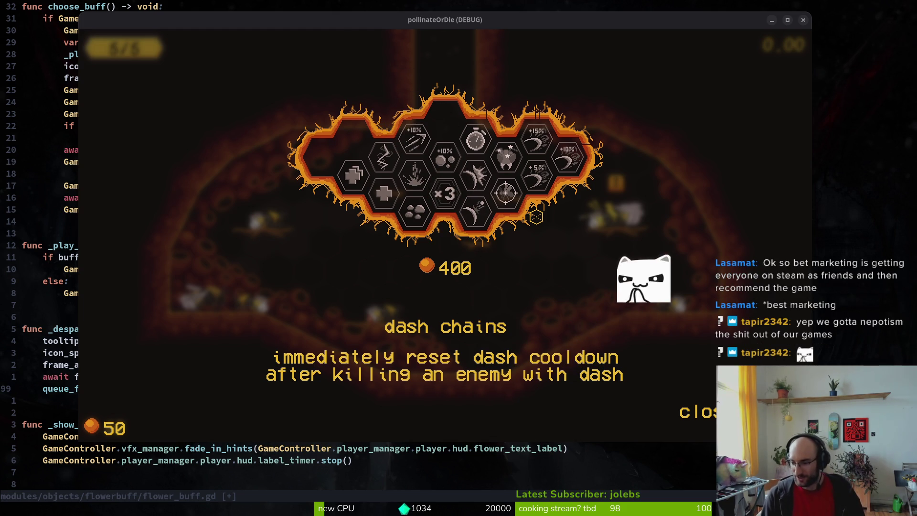
key(super)
key(super)
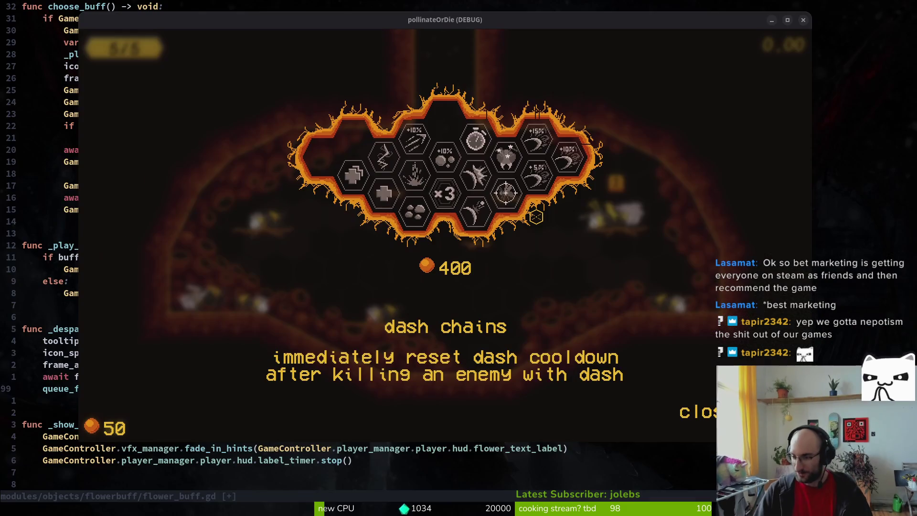
key(super)
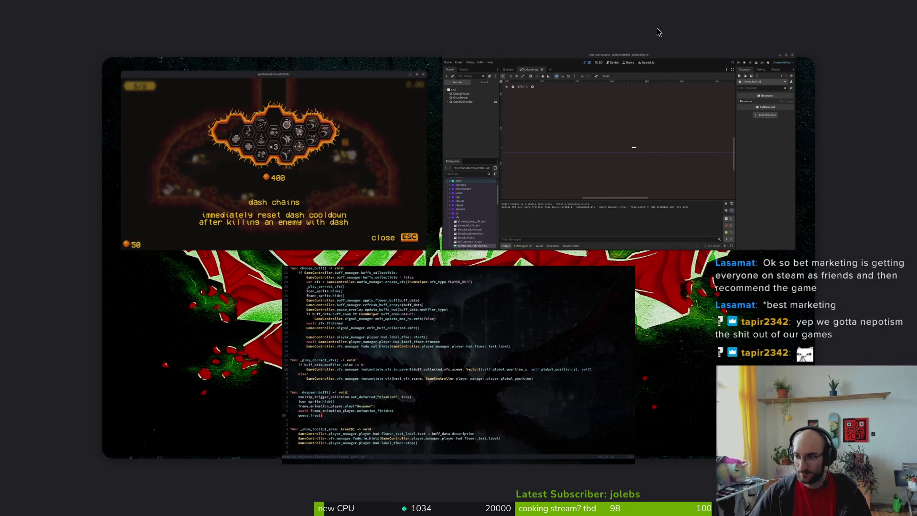
click(44, 69)
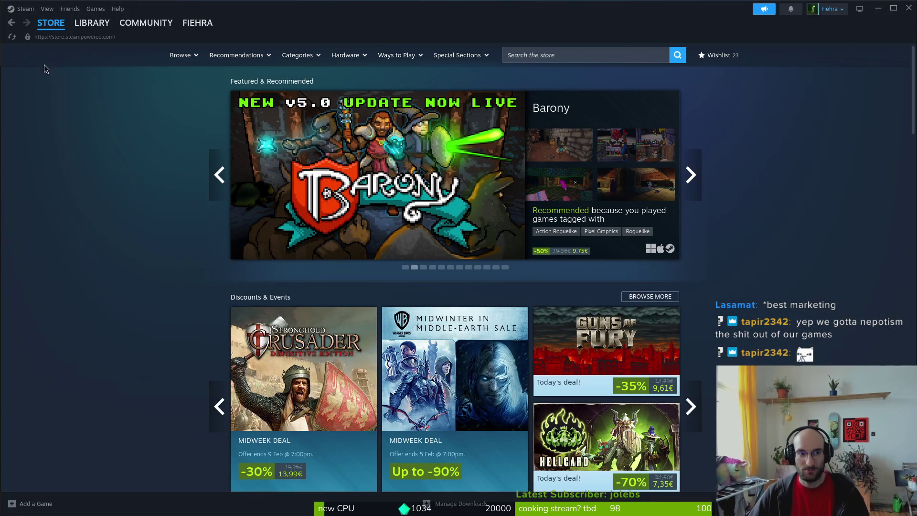
Step: Open the Steam library, then switch back to the pollinateOrDie game and code editor
click(91, 23)
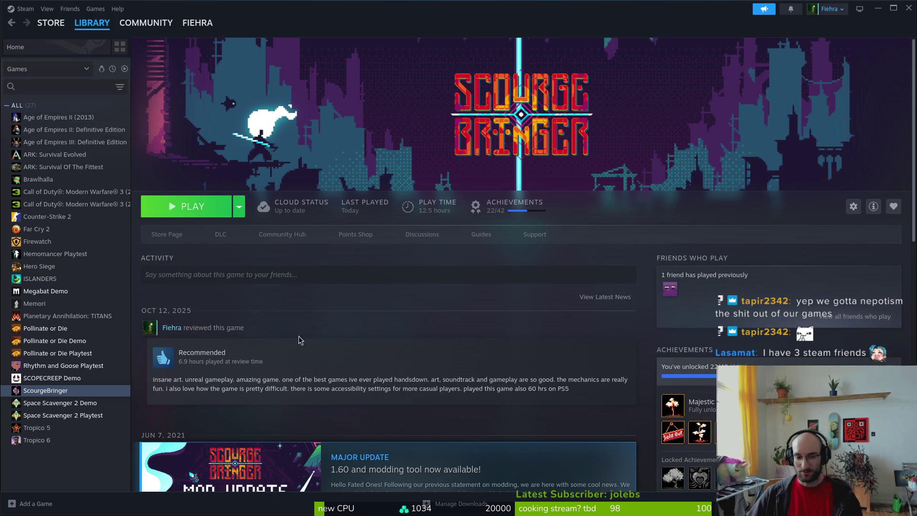
key(alt+Tab)
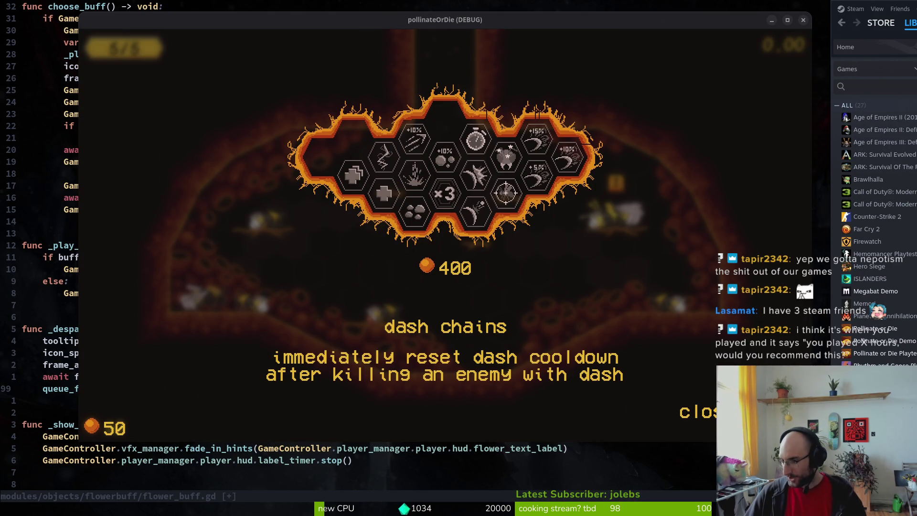
Step: Drag Steam from the right edge over the game, showing the ScourgeBringer library page
mouse_move(859, 8)
mouse_down()
mouse_move(533, 38)
mouse_move(565, 11)
mouse_move(584, 9)
mouse_up()
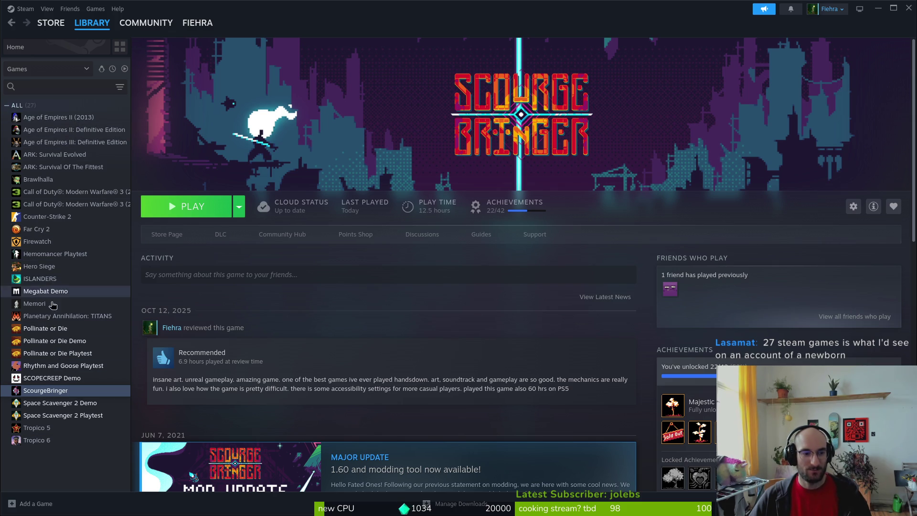
Step: Browse the Modern Warfare 3, Brawlhalla and Age of Empires II library pages, then close Steam
click(48, 204)
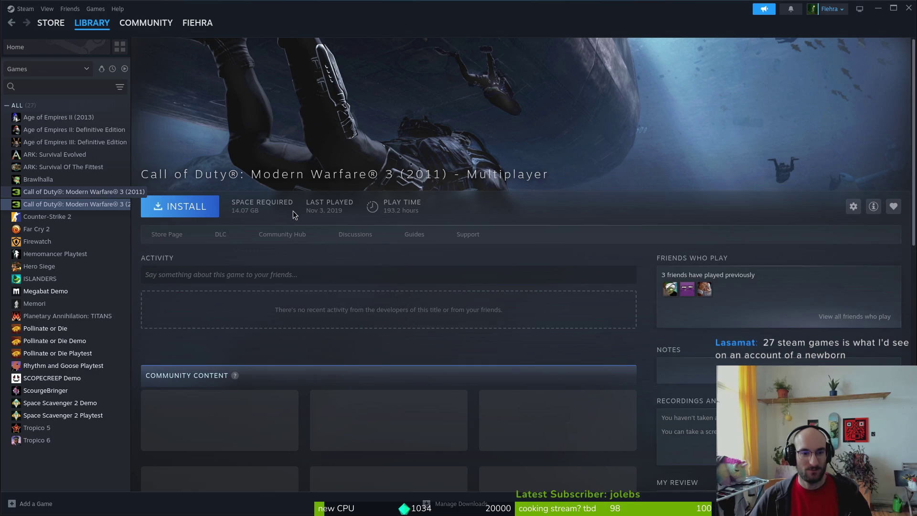
click(57, 192)
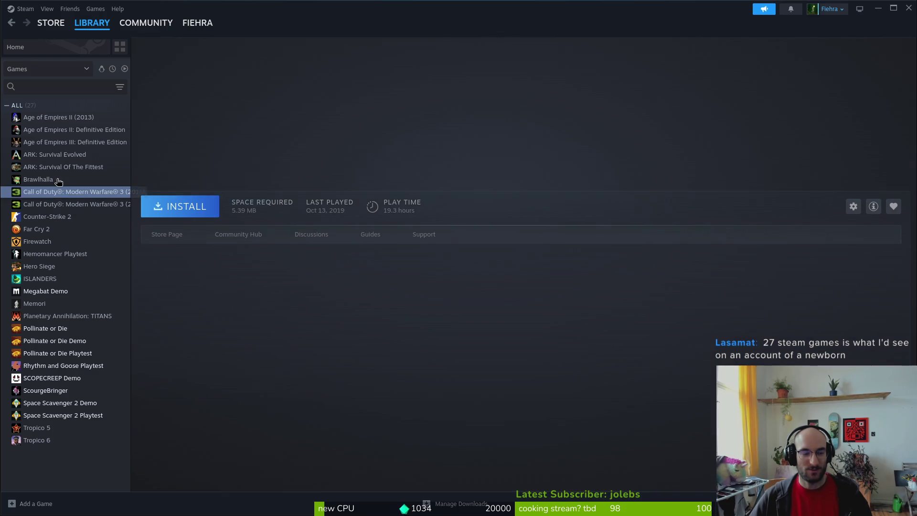
click(47, 180)
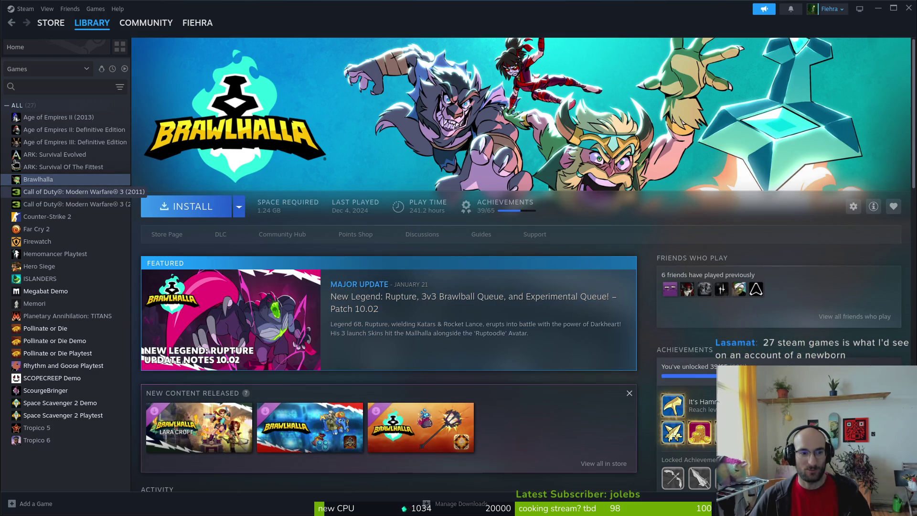
click(53, 120)
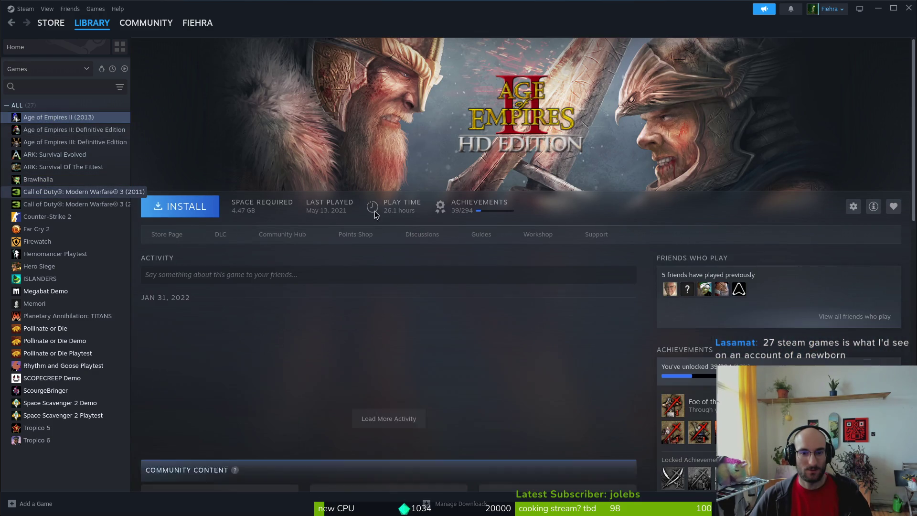
key(Down)
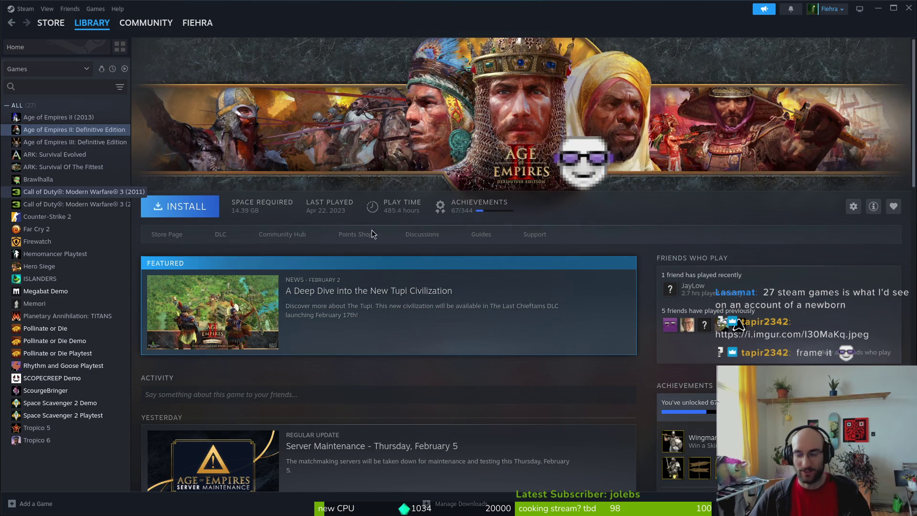
click(59, 179)
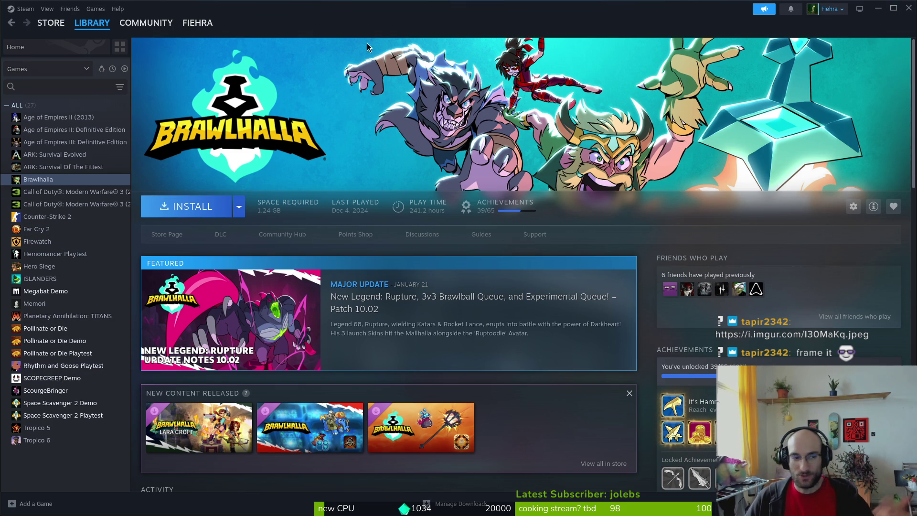
click(909, 16)
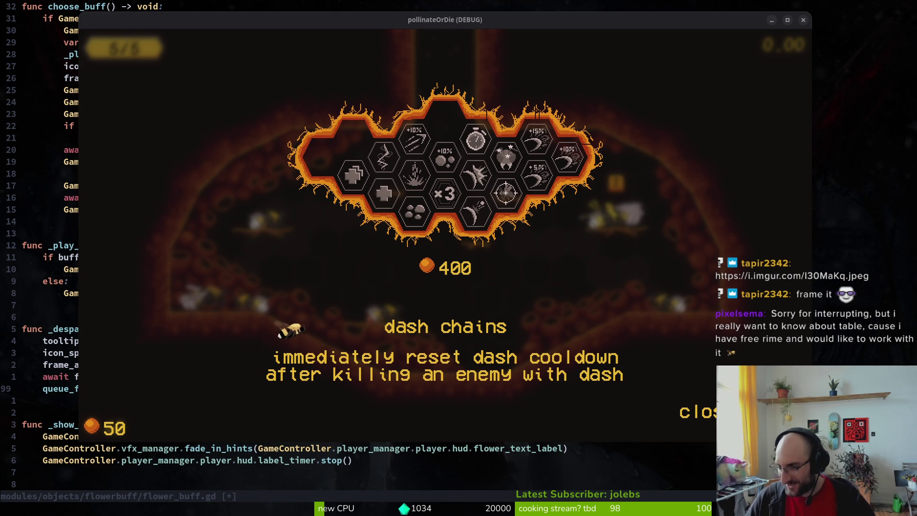
drag(406, 62, 360, 43)
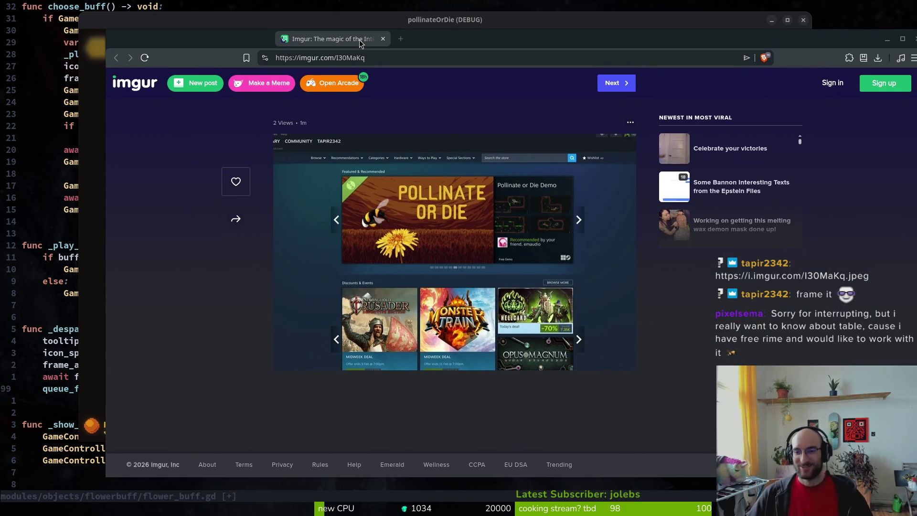
drag(360, 43, 916, 43)
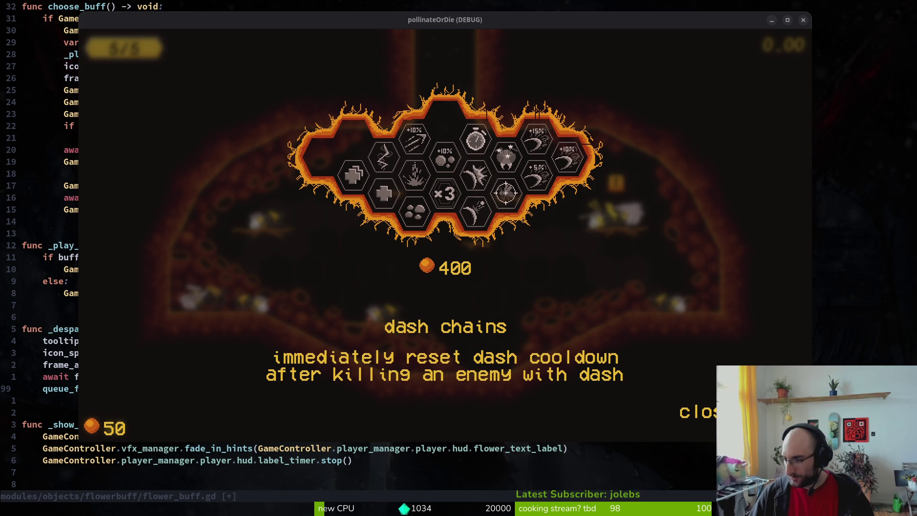
Step: Open the file manager, look at the Downloads folder, then close it
key(super)
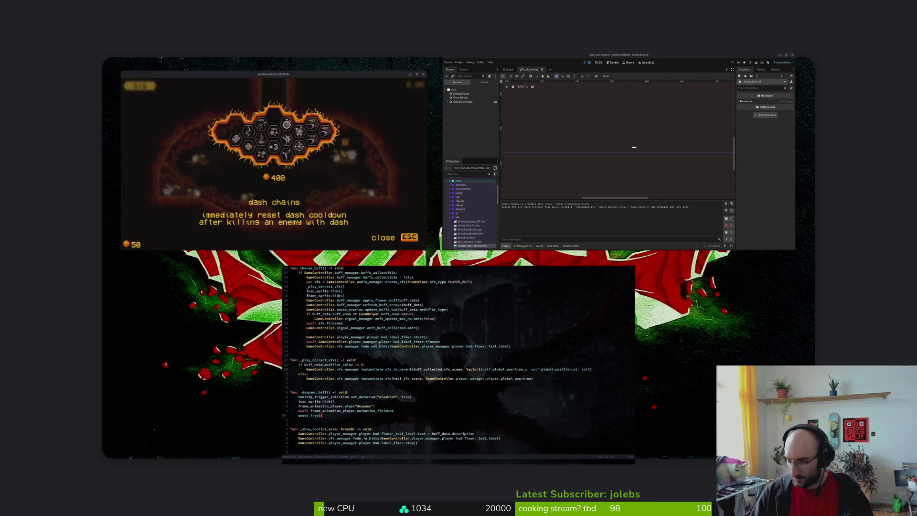
key(super)
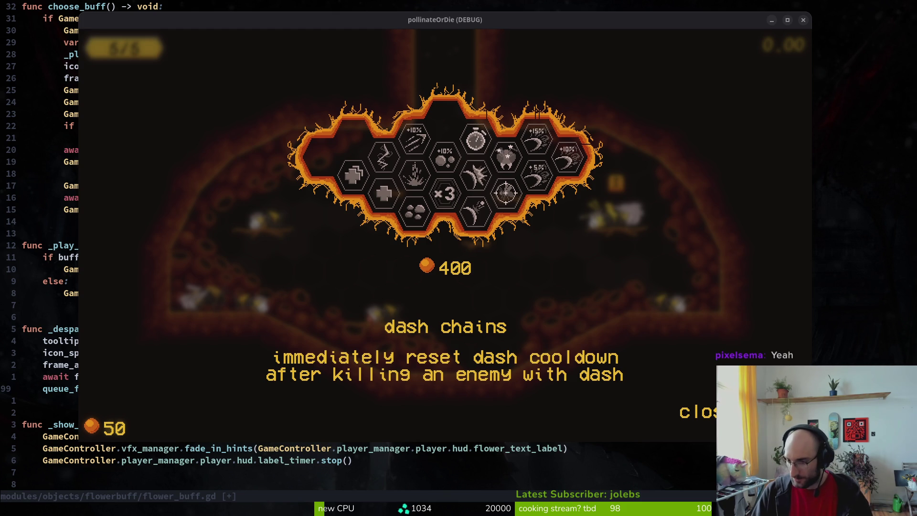
key(super)
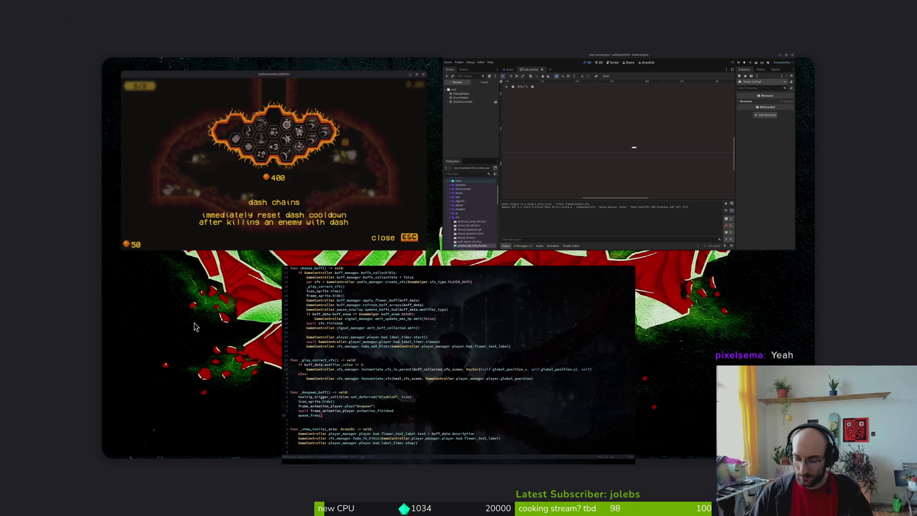
key(super)
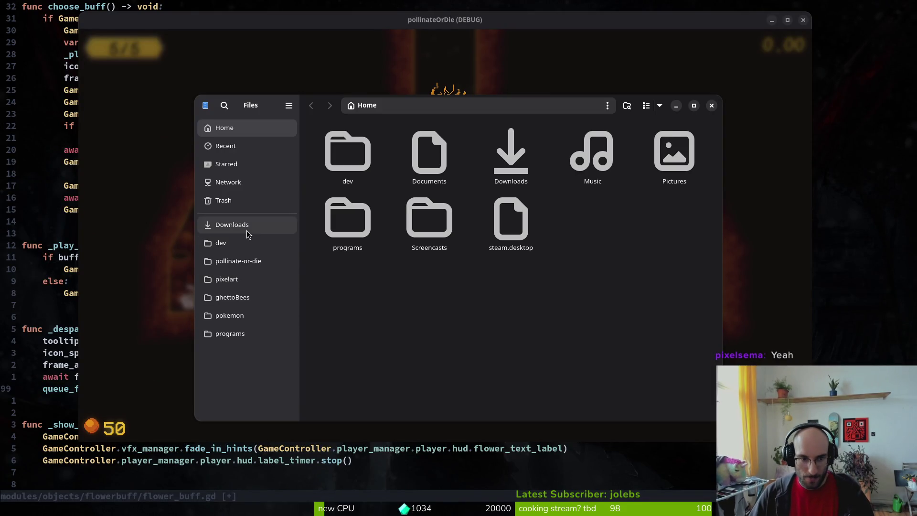
click(239, 224)
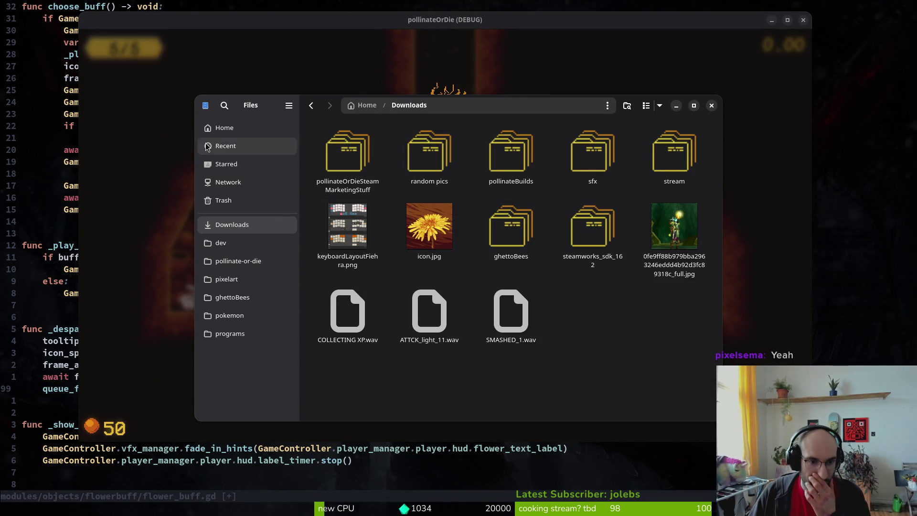
key(ctrl+w)
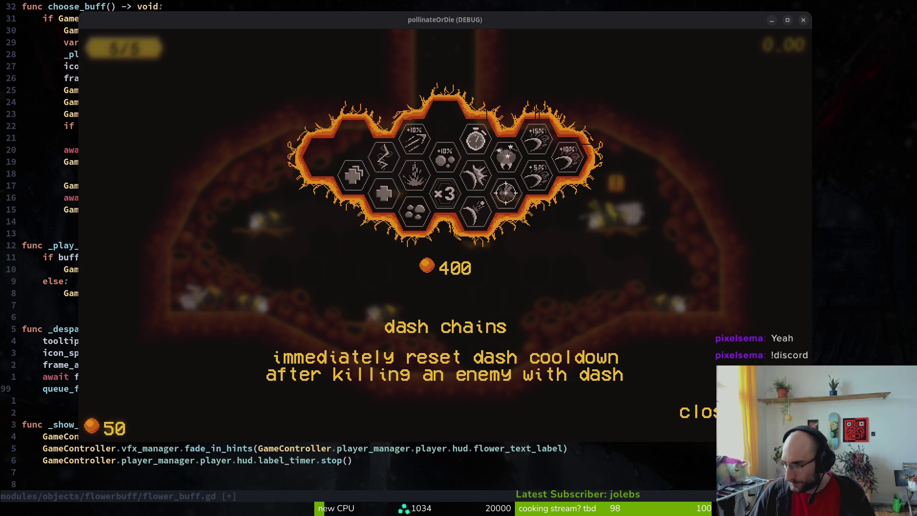
Step: Use the window overview to bring the blank Untitled 1 Calc spreadsheet to the front
key(super)
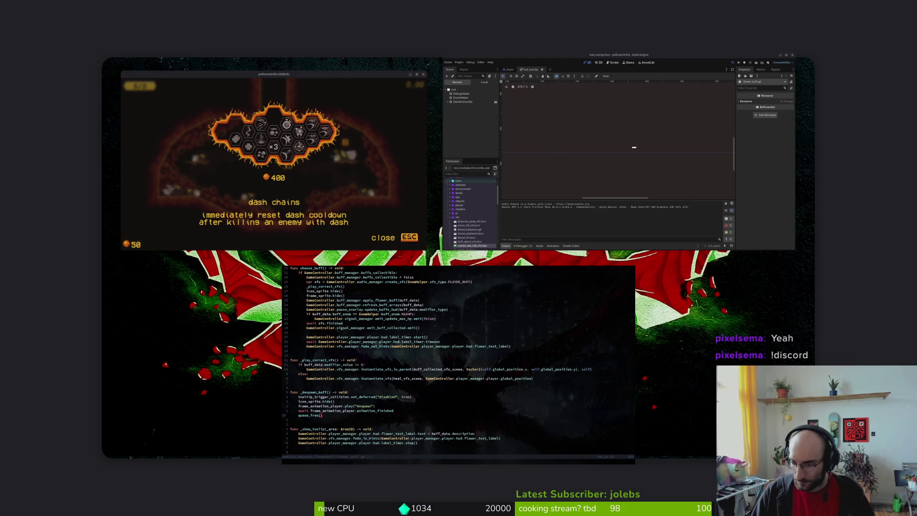
key(super)
key(super)
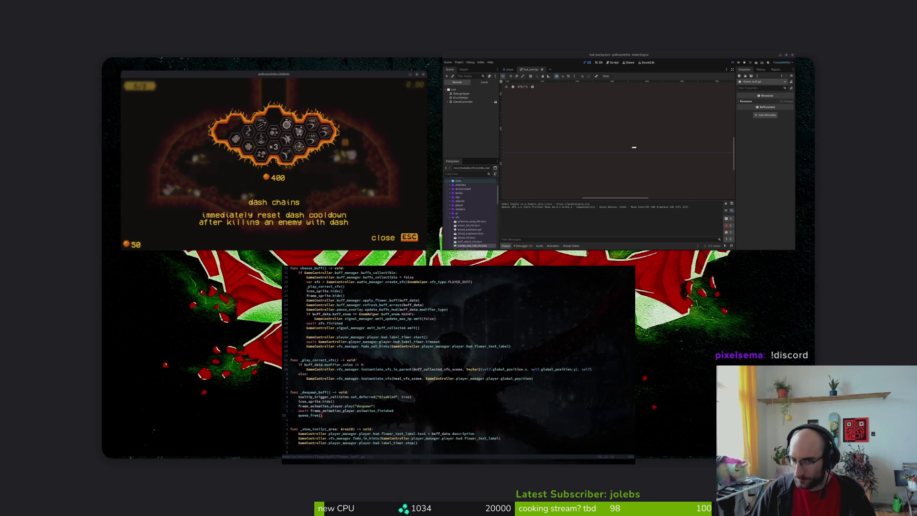
key(super)
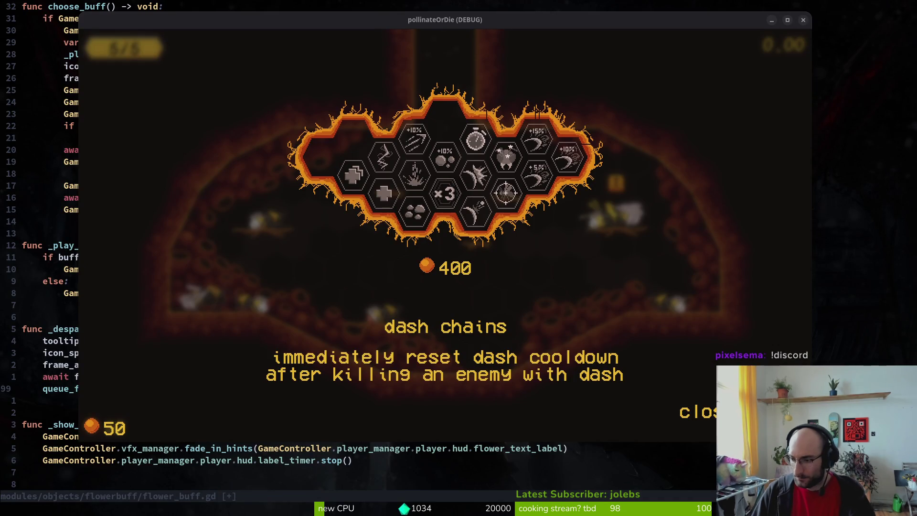
key(super)
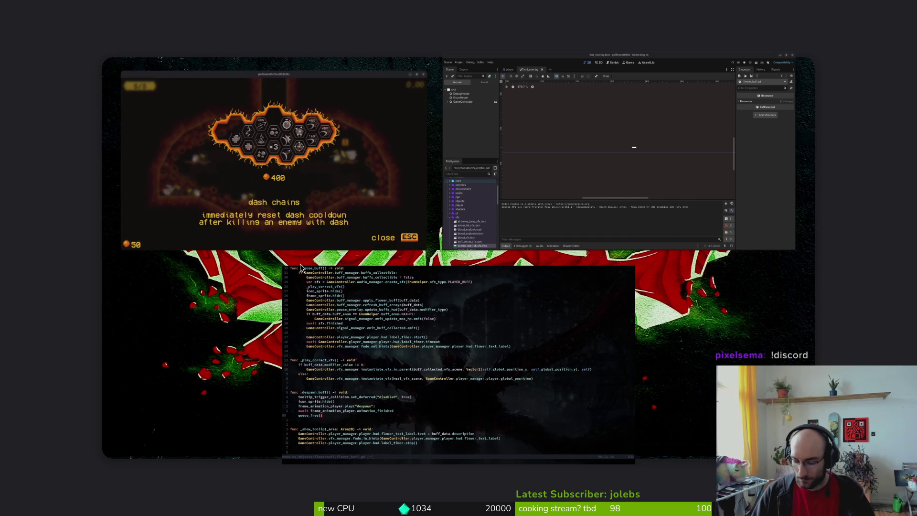
key(super)
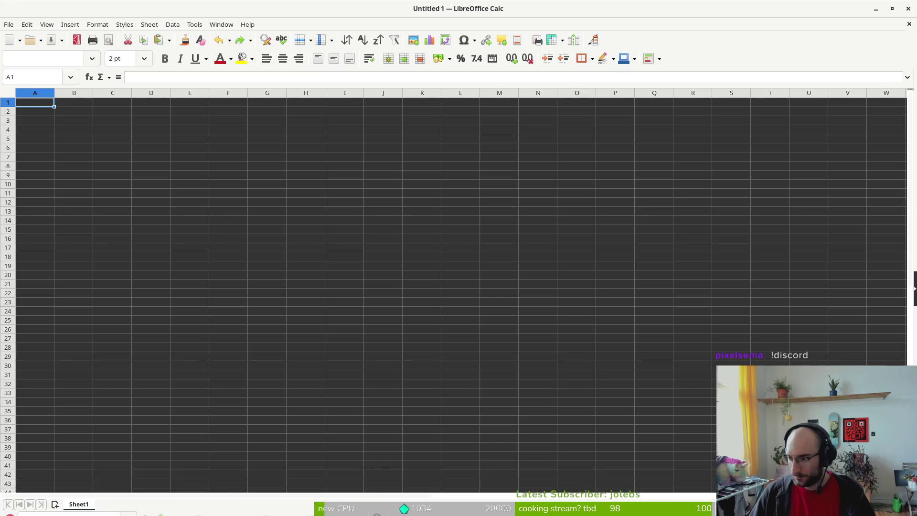
Step: Open translations.csv from dev/pollinate-or-die/docs, accepting the default Text Import settings
click(10, 24)
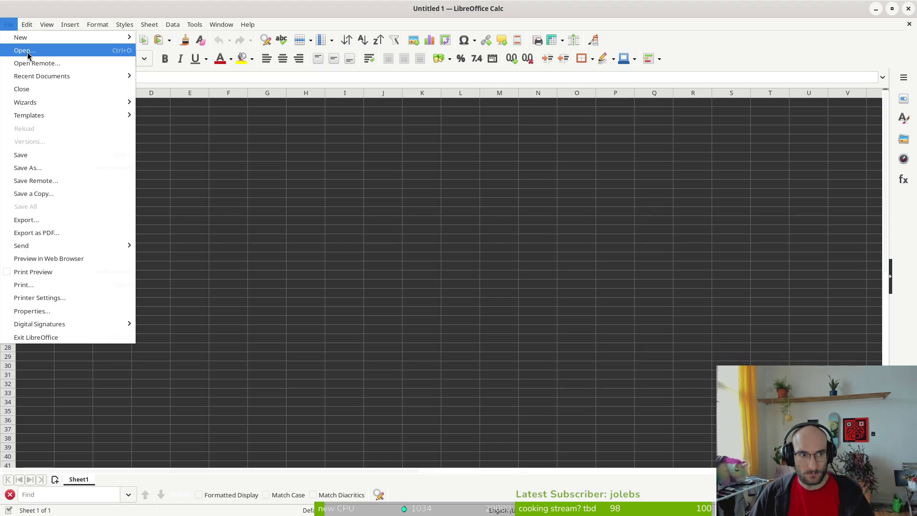
click(27, 50)
click(351, 192)
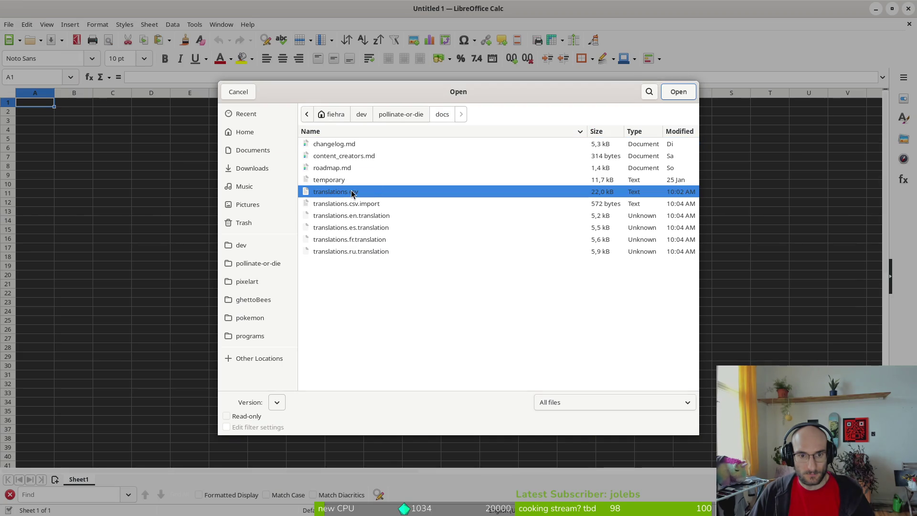
click(677, 91)
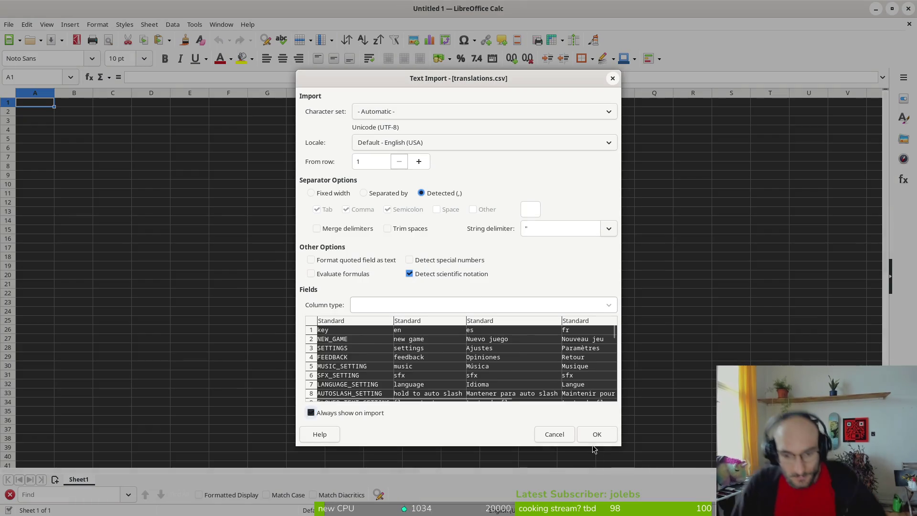
click(592, 434)
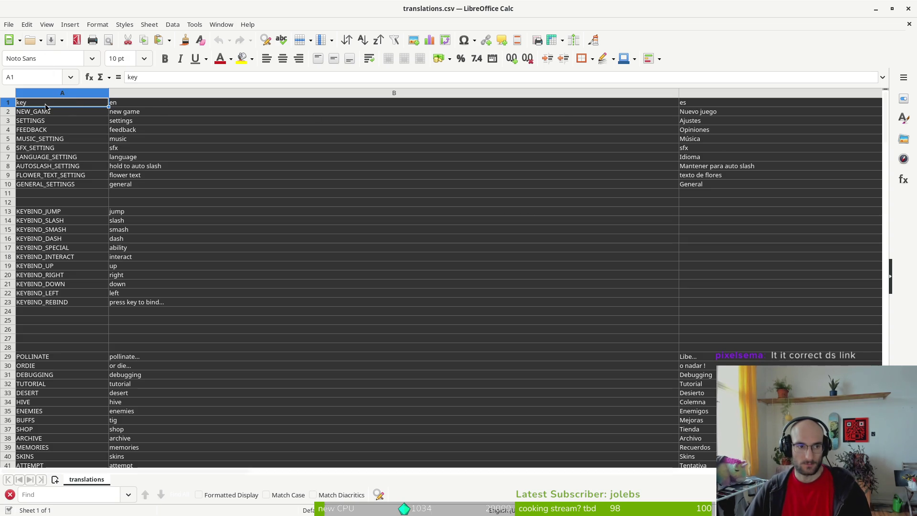
Step: Copy the translation table in columns A to E
key(ctrl+shift+Down)
key(ctrl+shift+Right)
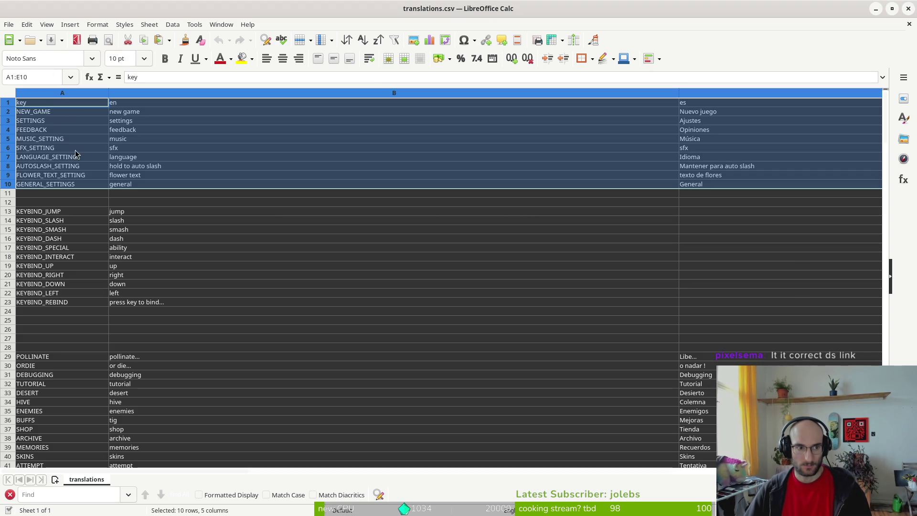
shift+click(53, 93)
key(ctrl+c)
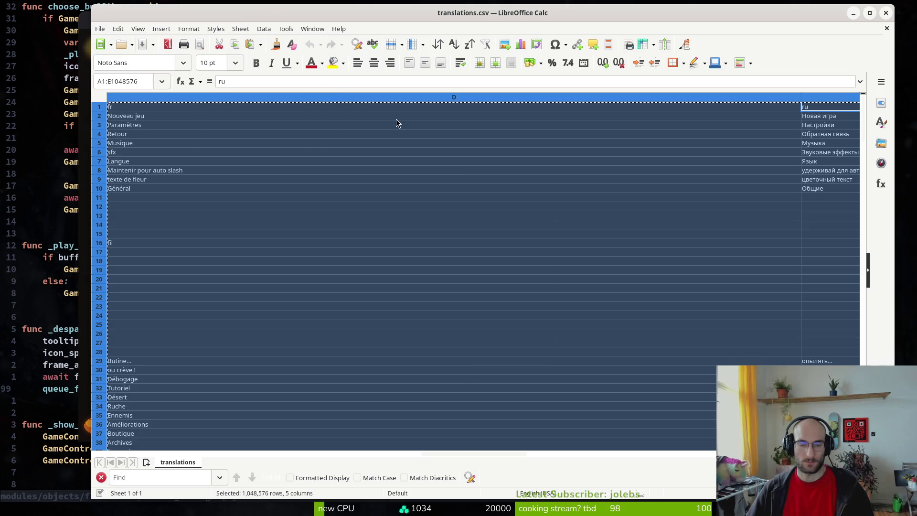
Step: Close the stray text document and paste the table into a new spreadsheet
key(alt+Tab)
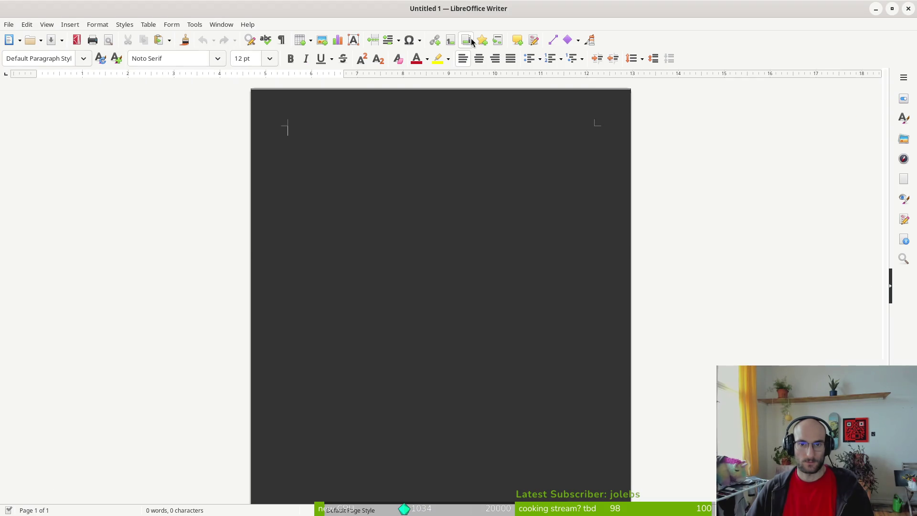
click(908, 9)
click(101, 30)
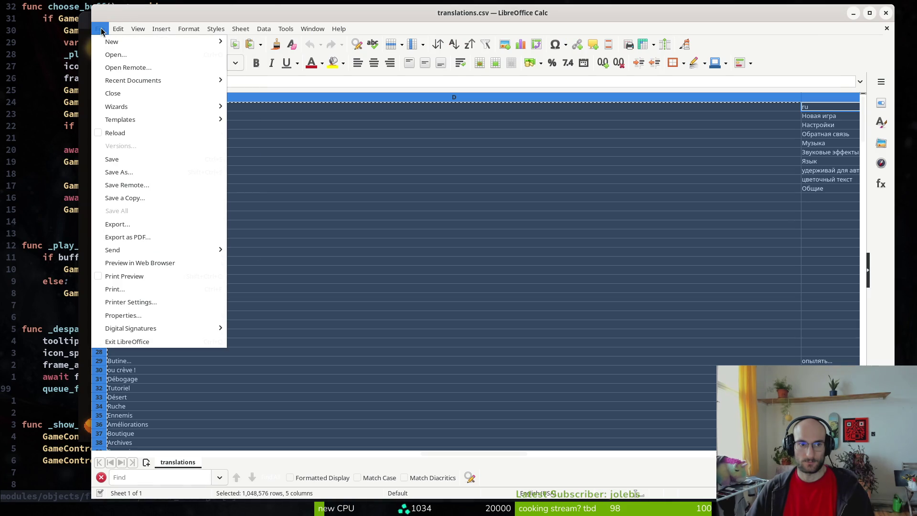
mouse_move(111, 41)
click(291, 55)
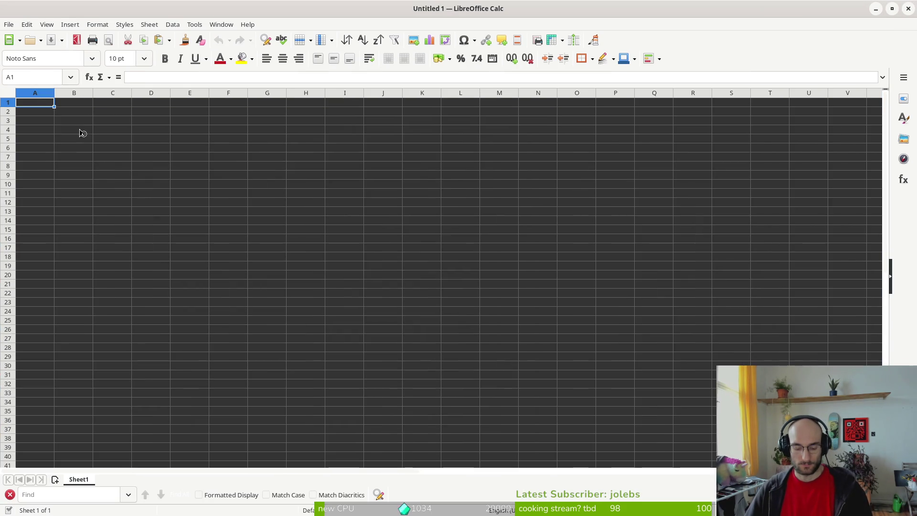
key(ctrl+v)
key(Right)
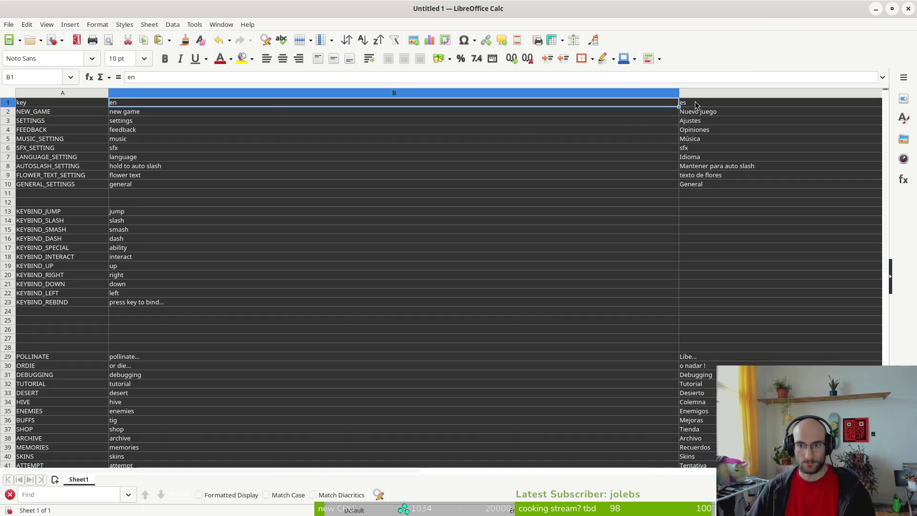
Step: Clear the en, es and fr columns
key(ctrl+space)
scroll(721, 113, down, 1)
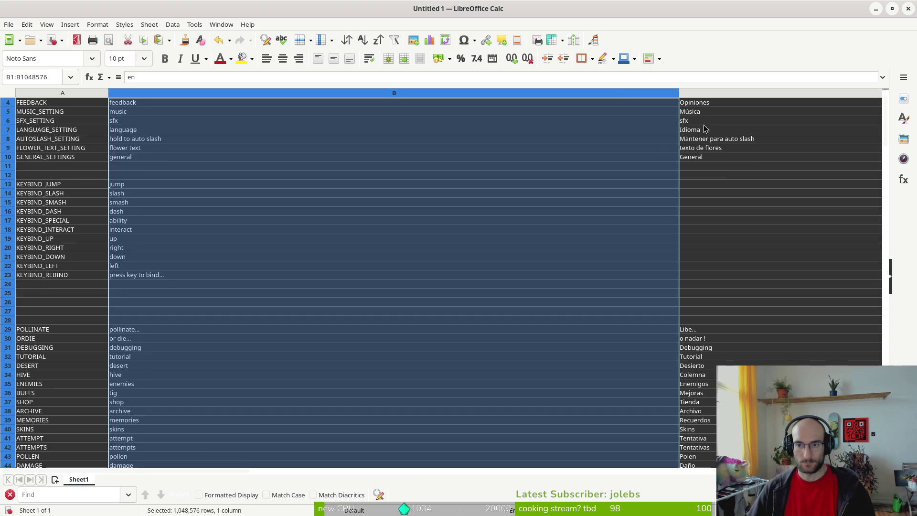
scroll(681, 173, right, 2)
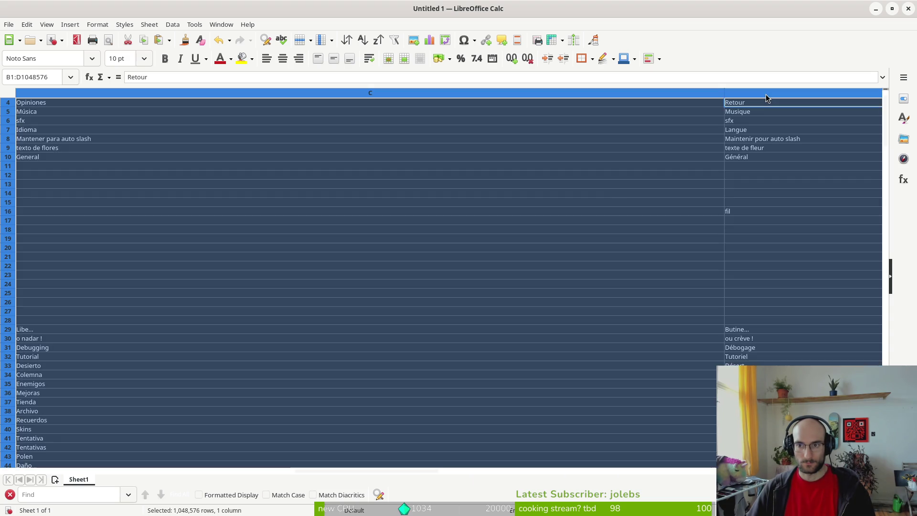
shift+click(767, 100)
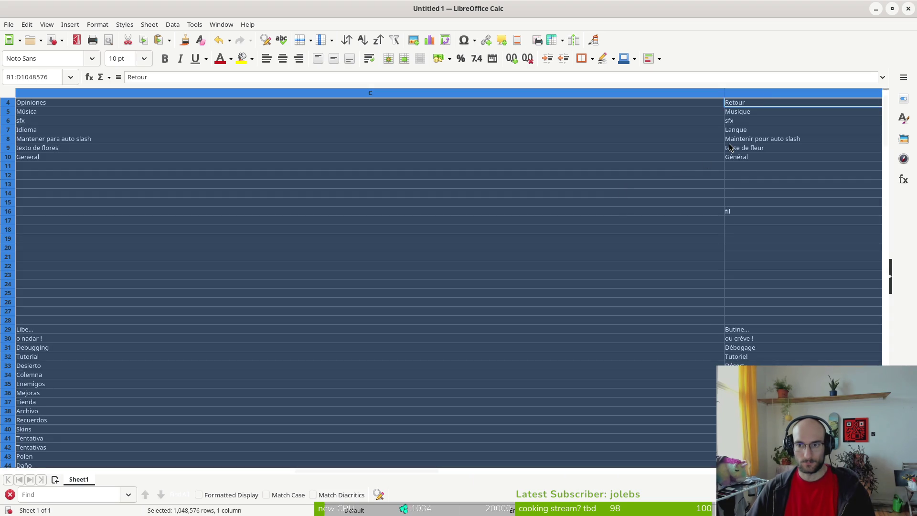
scroll(729, 147, up, 1)
key(Delete)
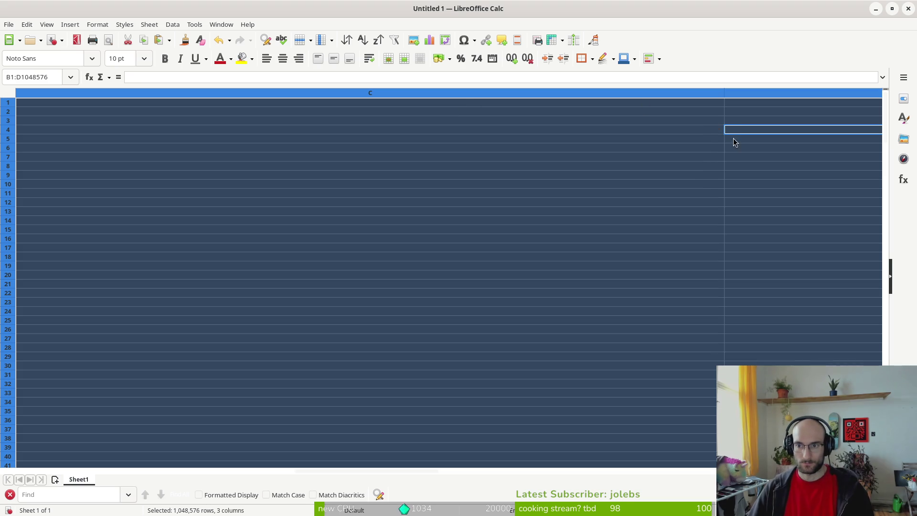
Step: Move the Russian ru column into column B and start saving the sheet
scroll(711, 145, right, 1)
click(739, 94)
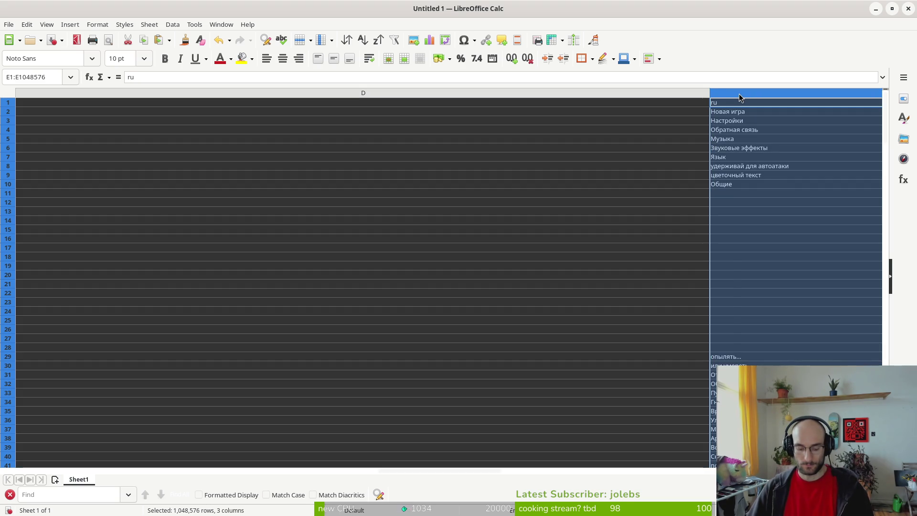
key(ctrl+x)
scroll(590, 169, left, 3)
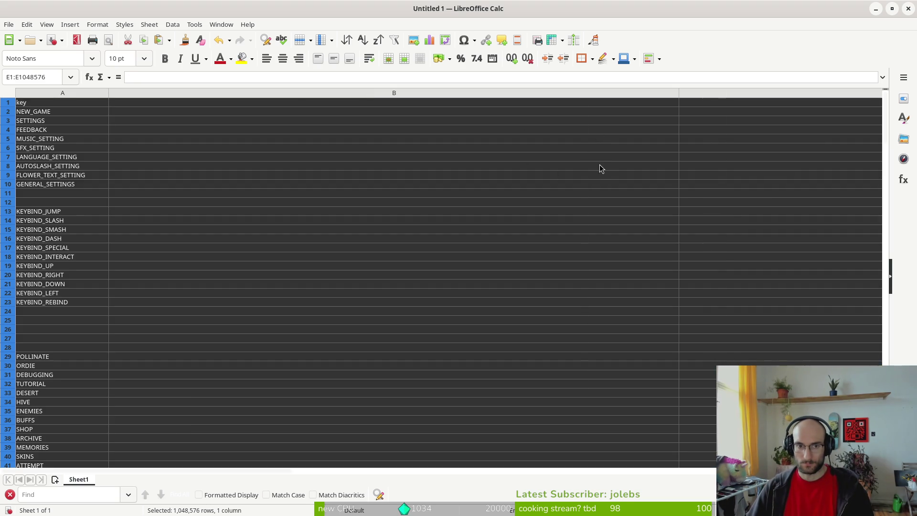
click(134, 93)
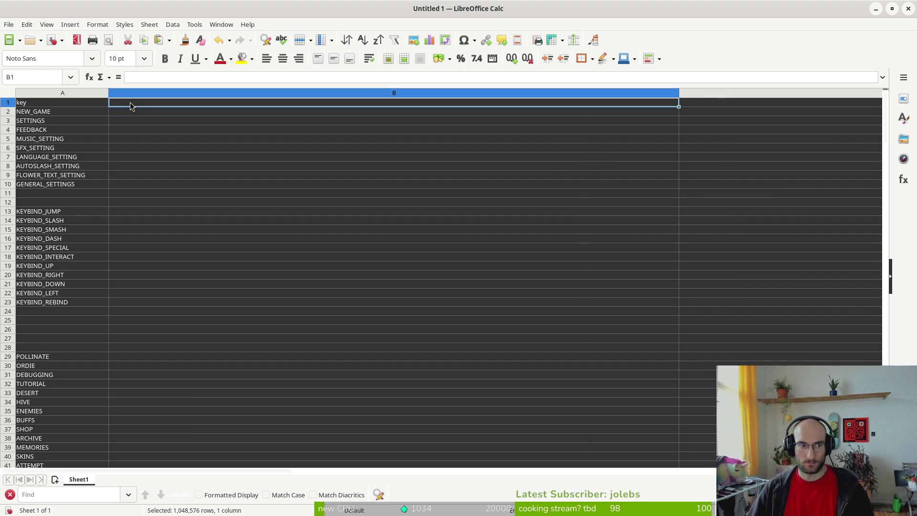
key(ctrl+v)
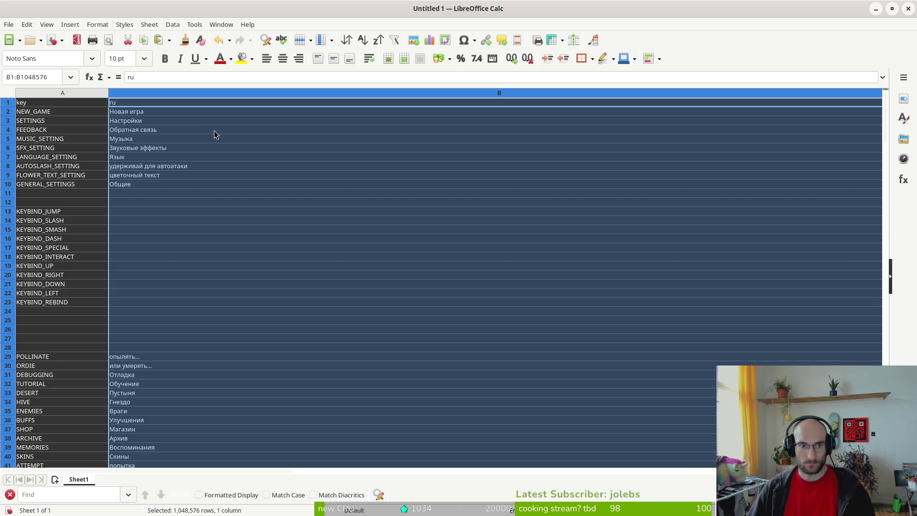
click(327, 140)
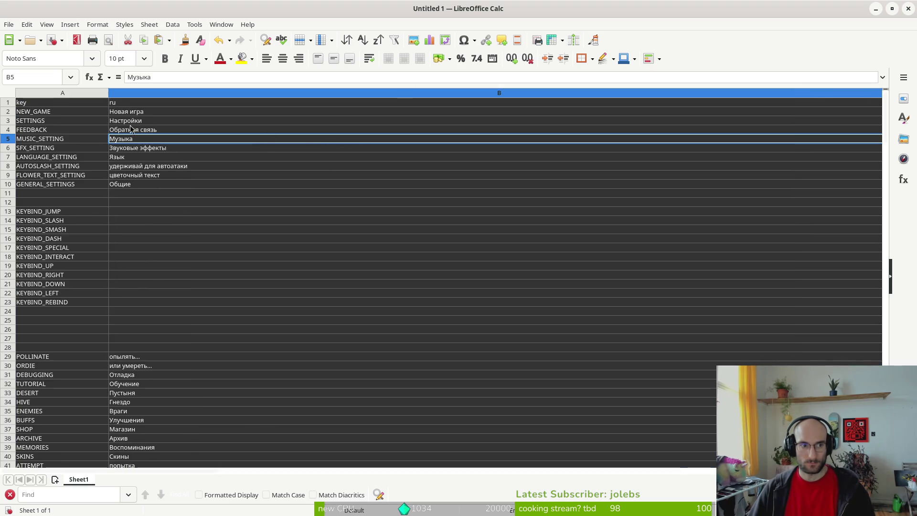
key(ctrl+s)
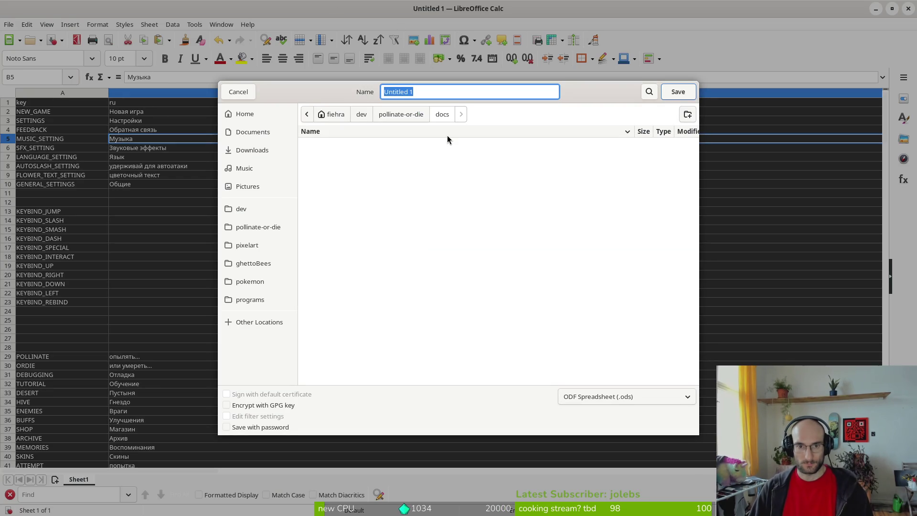
Step: Save the sheet as localeRu, then reopen Save As with the file format list
text(localeRu)
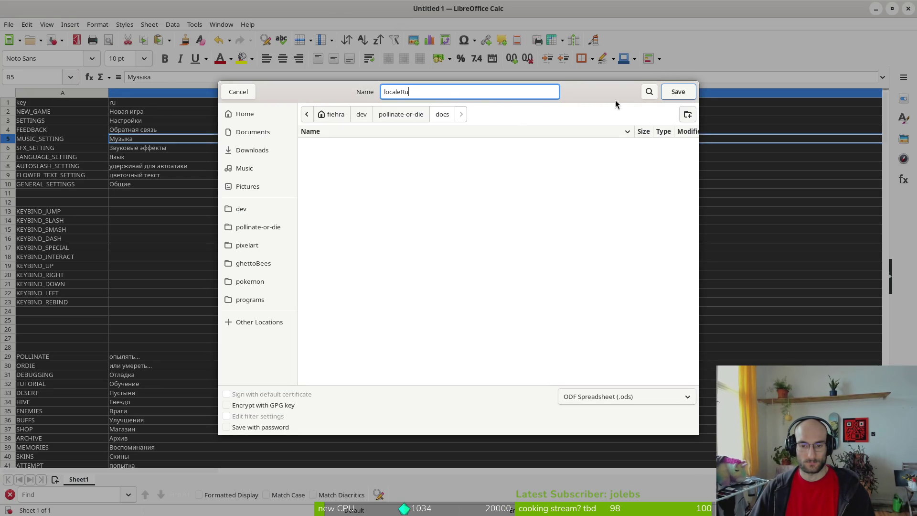
click(676, 93)
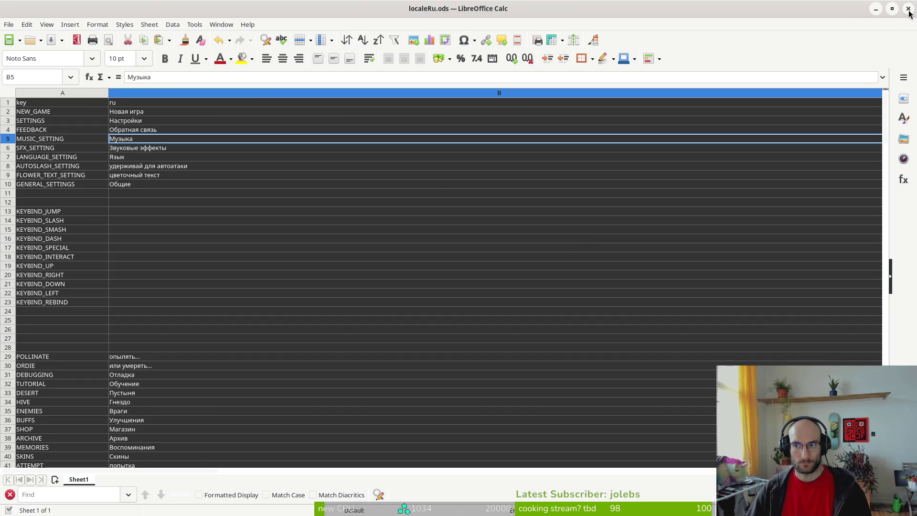
click(9, 24)
click(59, 169)
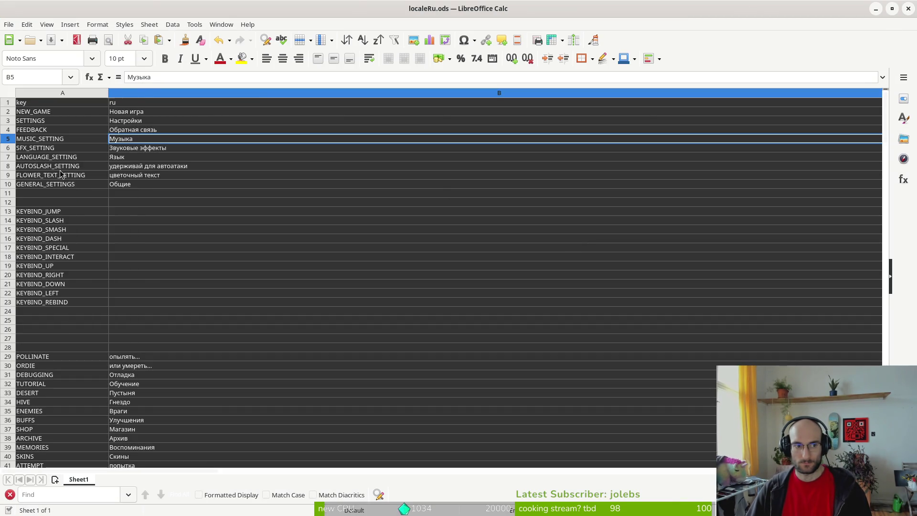
click(629, 396)
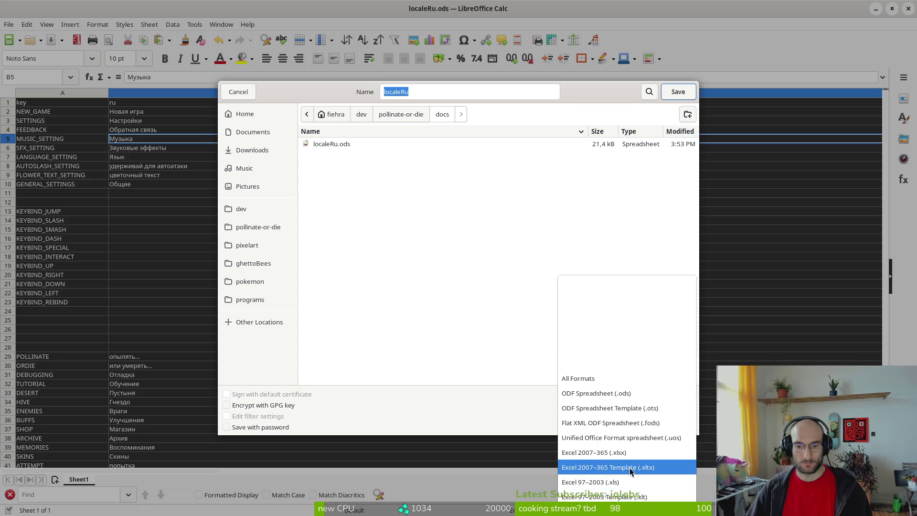
Step: Export the sheet as localeRu.csv in Text CSV format, then close both Calc windows
scroll(625, 437, down, 3)
click(597, 479)
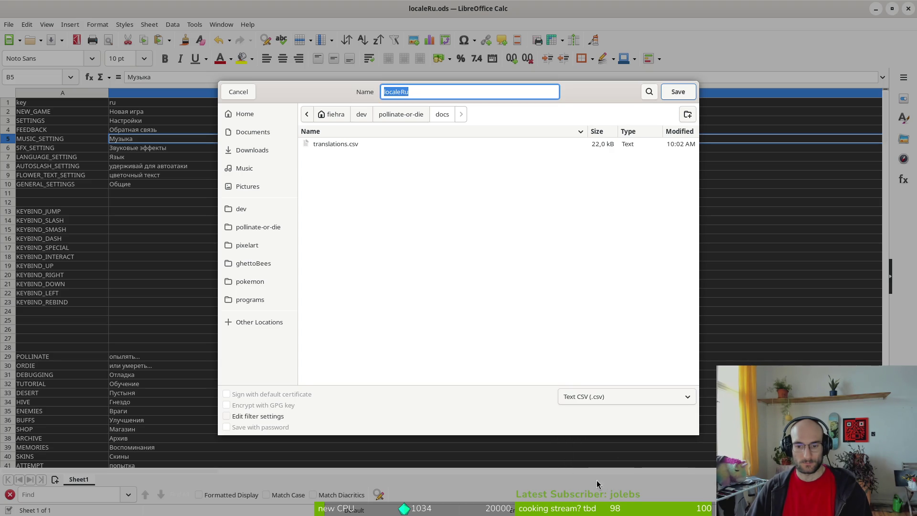
click(352, 143)
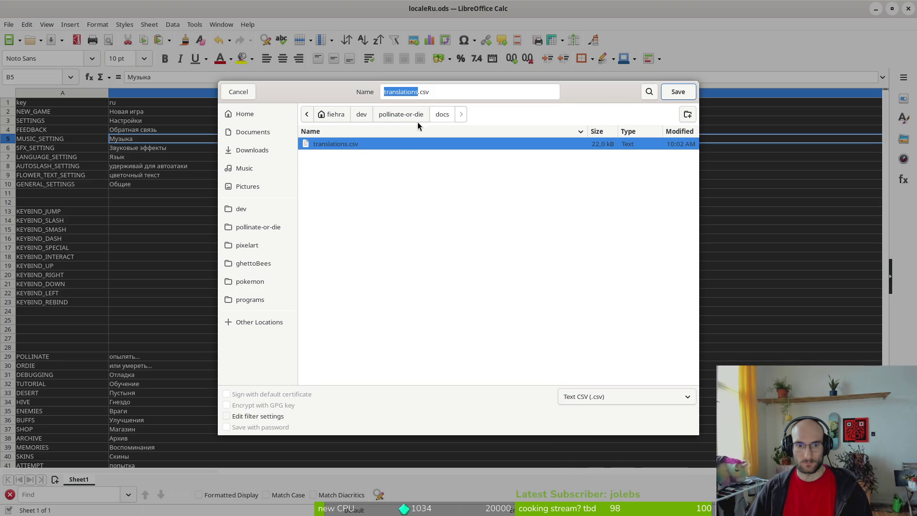
text(localeRu)
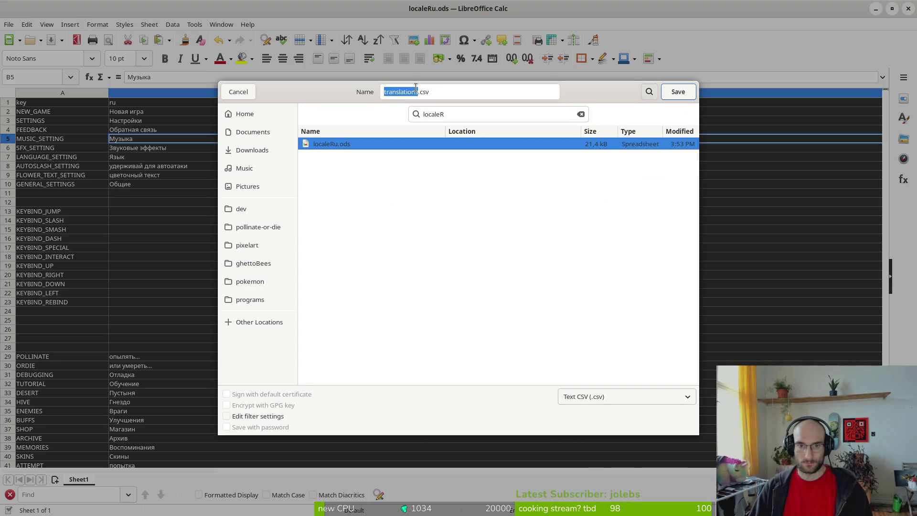
drag(415, 88, 418, 87)
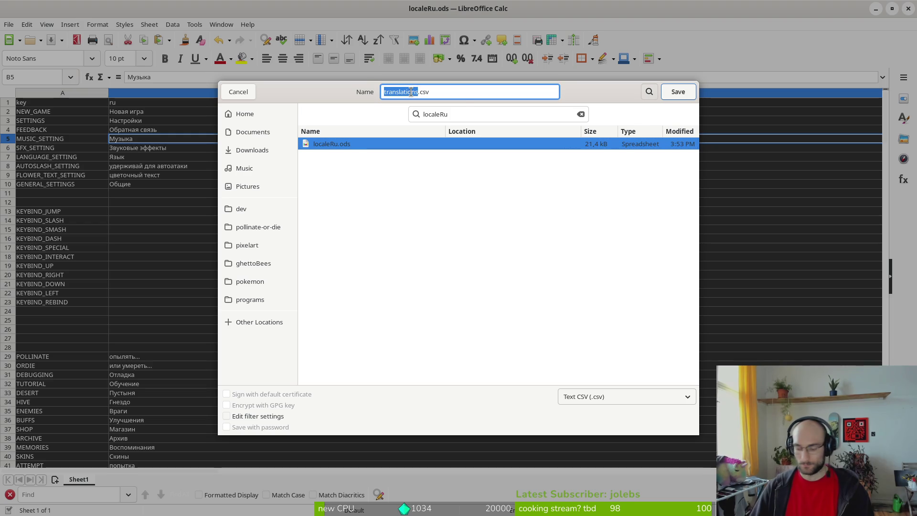
text(localeRu)
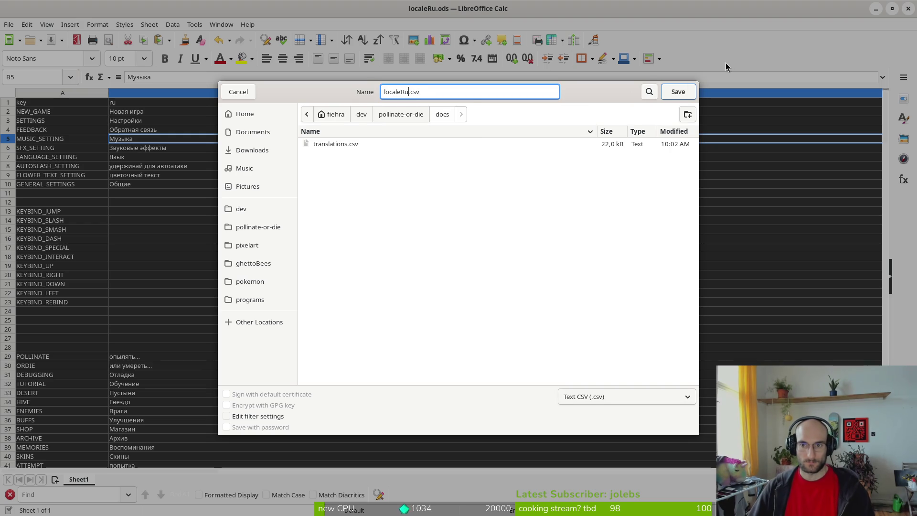
click(681, 88)
click(546, 306)
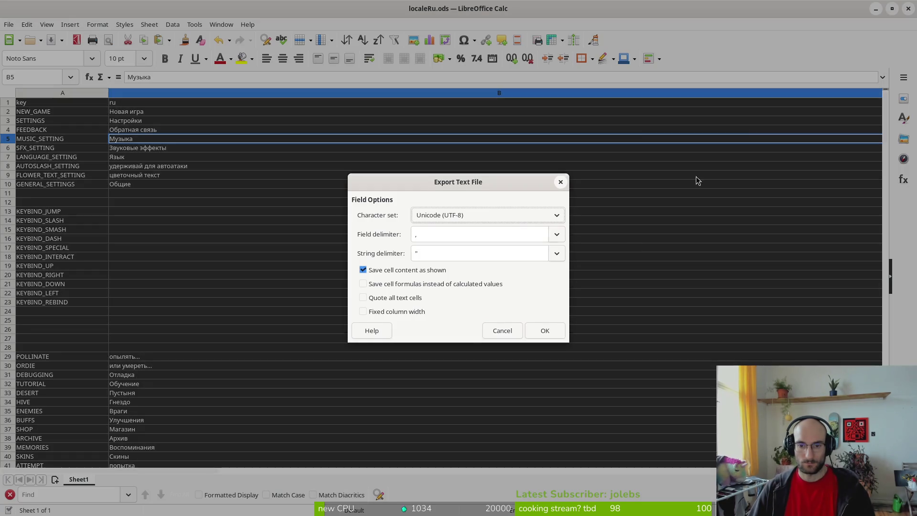
key(Return)
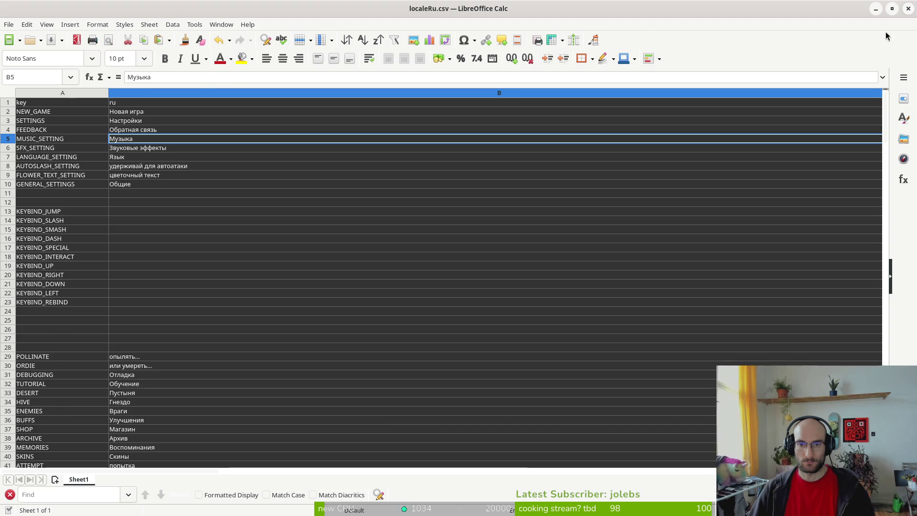
click(908, 9)
click(882, 17)
Step: Bring up the window overview and dismiss it again
key(super)
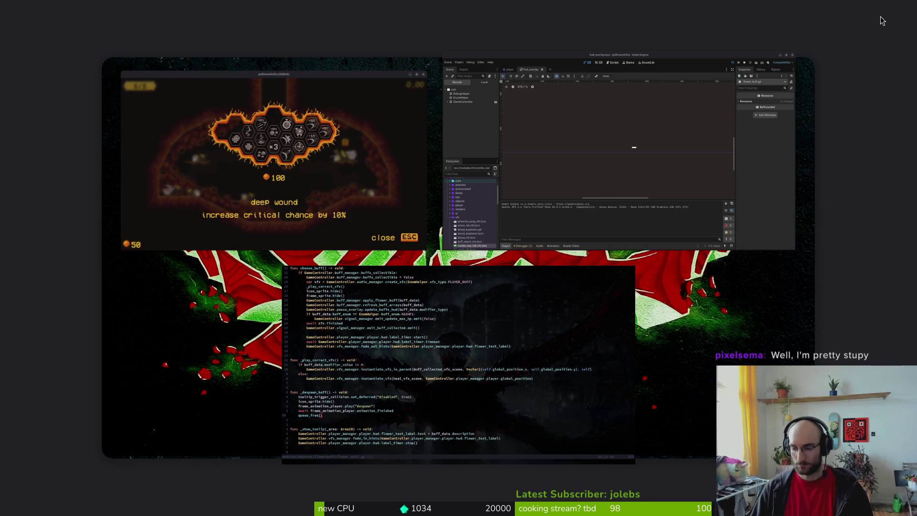
key(super)
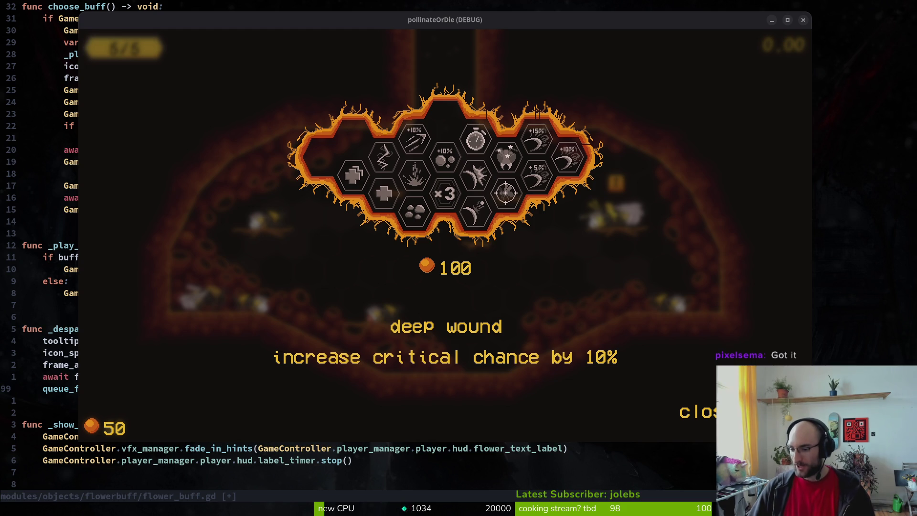
Step: Close the debug game window, save flower_buff.gd with :w, and return to Godot
click(803, 20)
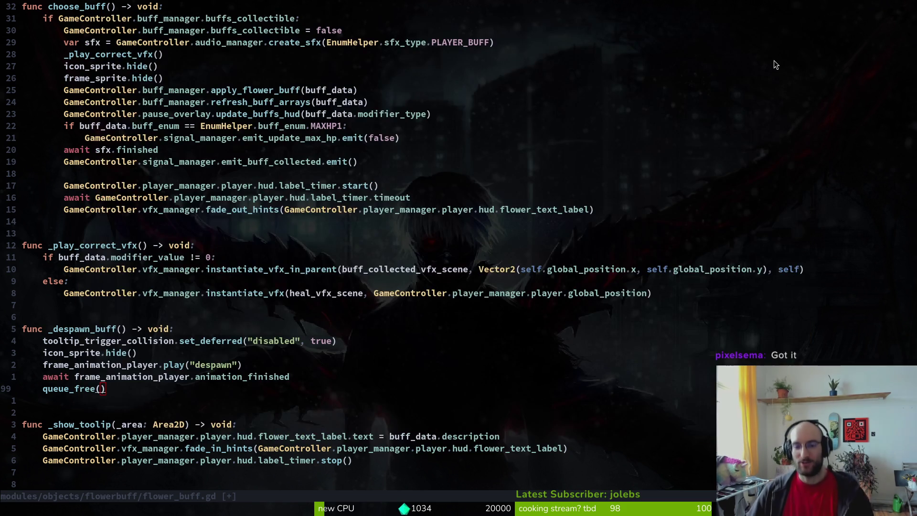
key(k)
key(k)
key(k)
text(:w)
key(Return)
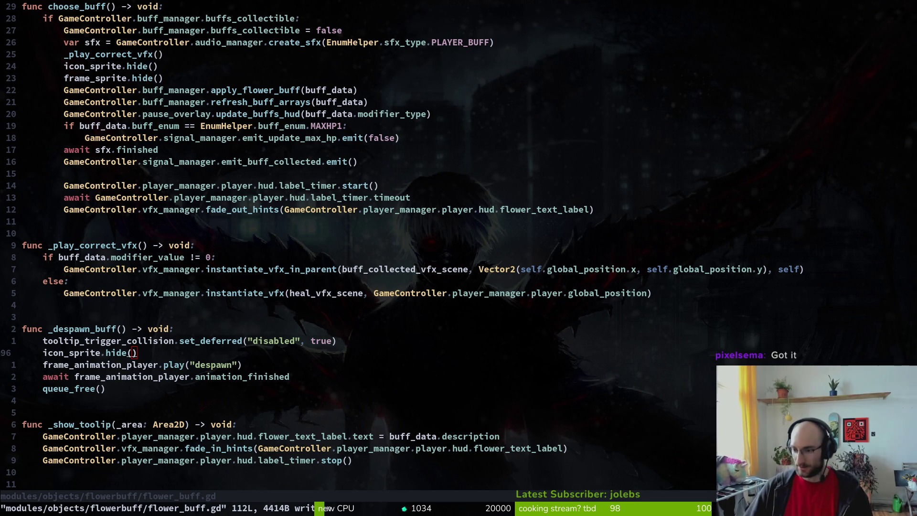
click(185, 306)
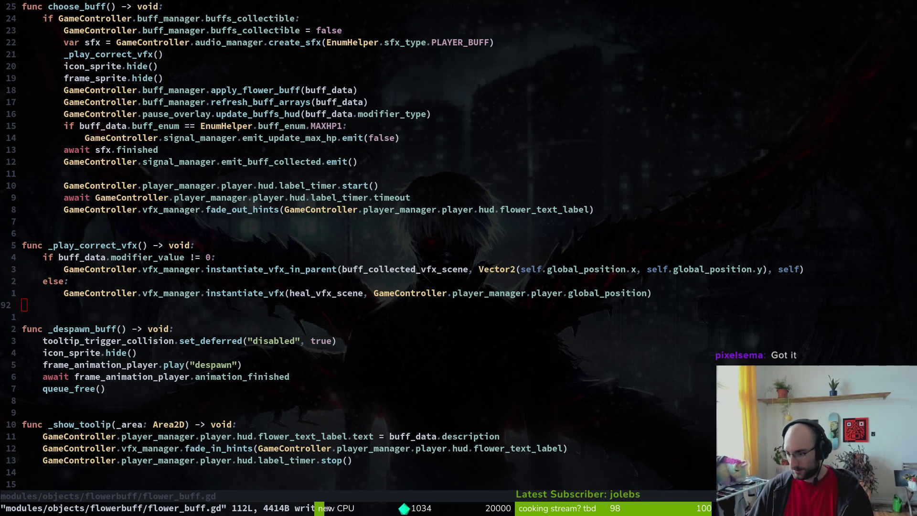
key(alt+Tab)
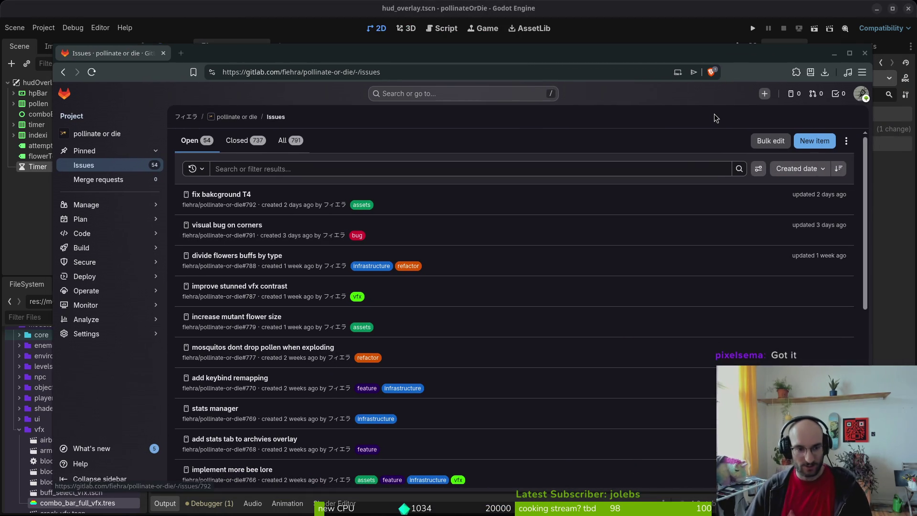
Step: Open the tutorial_4 scene through the quick file search for 'tut4'
key(alt+Tab)
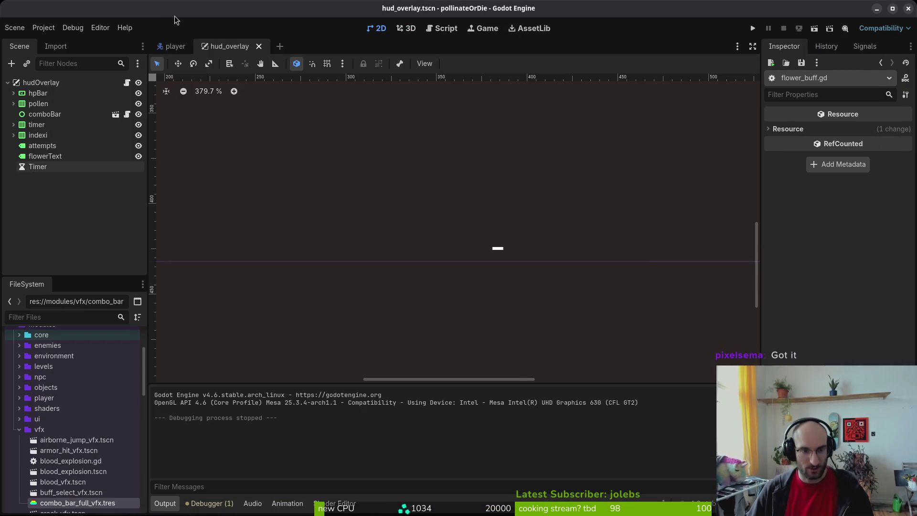
key(ctrl+shift+o)
text(tut4)
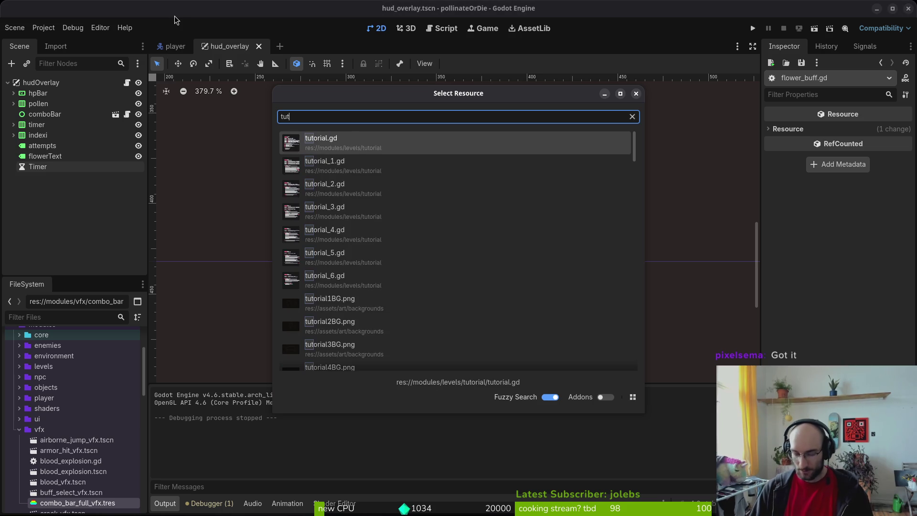
key(Return)
key(ctrl+shift+o)
text(tut4)
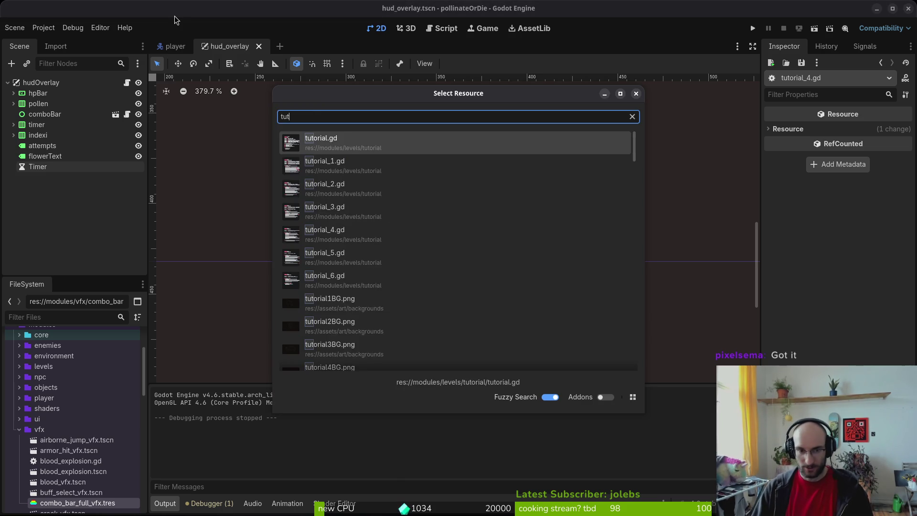
key(Down)
key(Return)
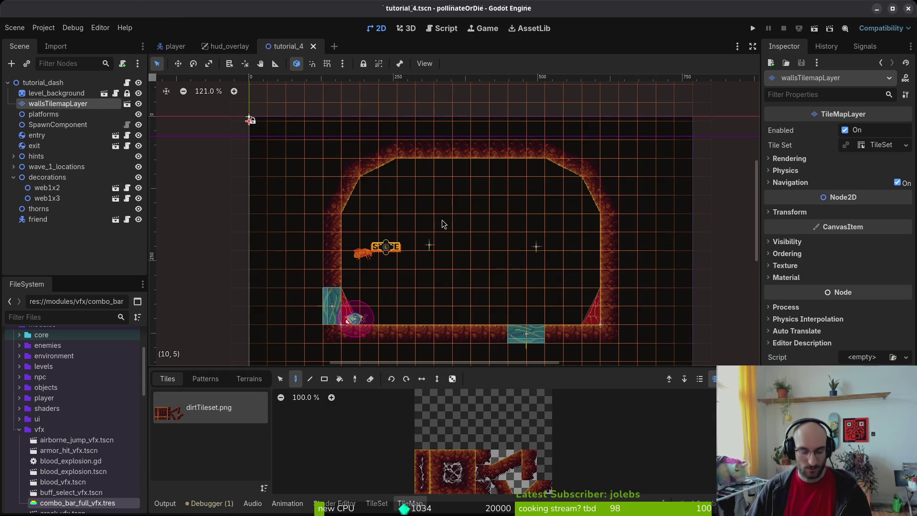
Step: Open gif.tscn and paste the copied walls layer in as wallsTilemapLayer2
ctrl+click(59, 106)
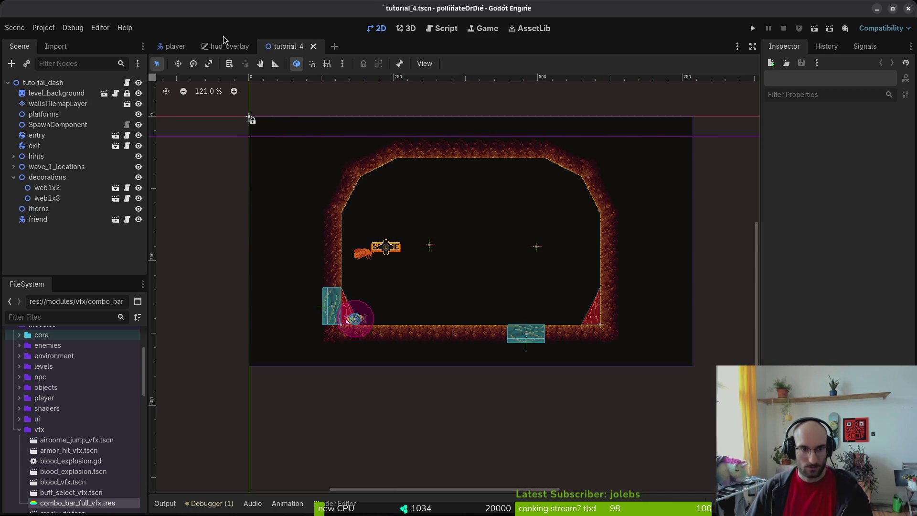
key(shift+alt+o)
text(f.ts)
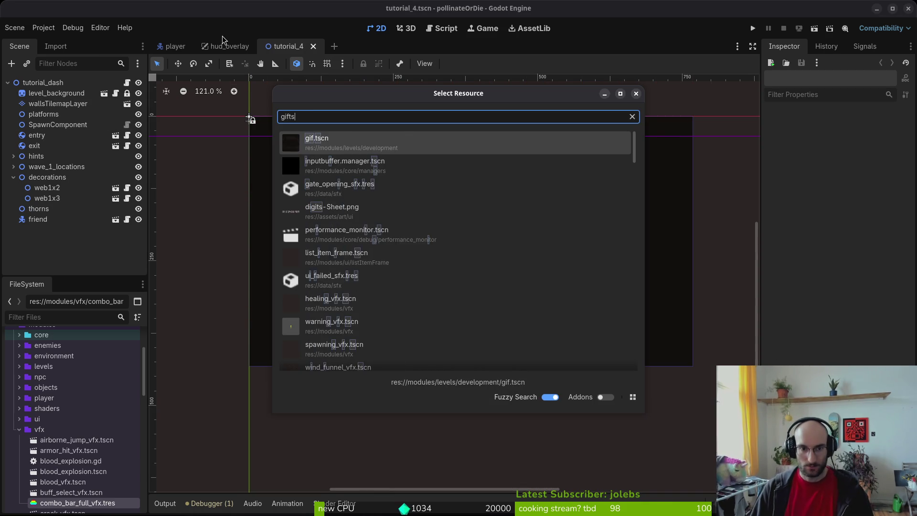
key(Return)
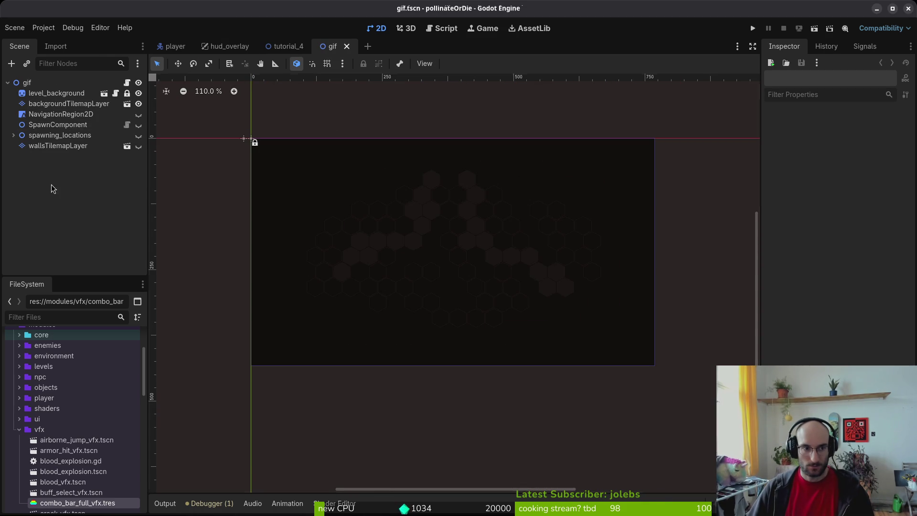
key(ctrl+v)
scroll(452, 174, down, 2)
Step: Delete the backgroundTilemapLayer tiles and repaint the whole level with the dark hexagon tile
click(452, 175)
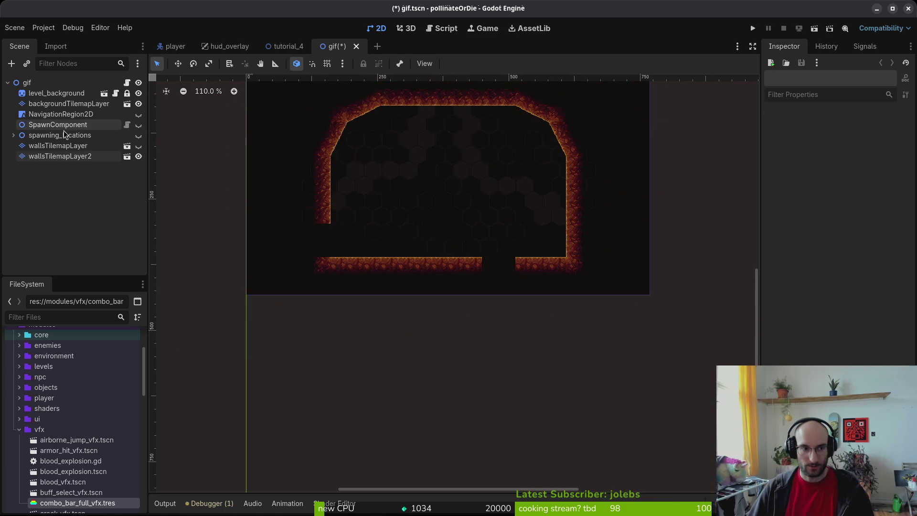
click(68, 104)
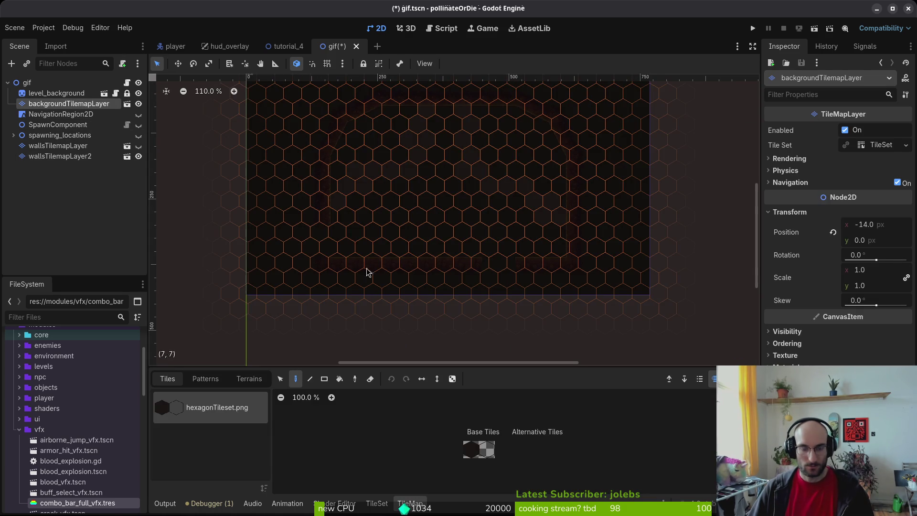
scroll(358, 296, up, 3)
click(281, 379)
drag(280, 138, 635, 369)
key(Delete)
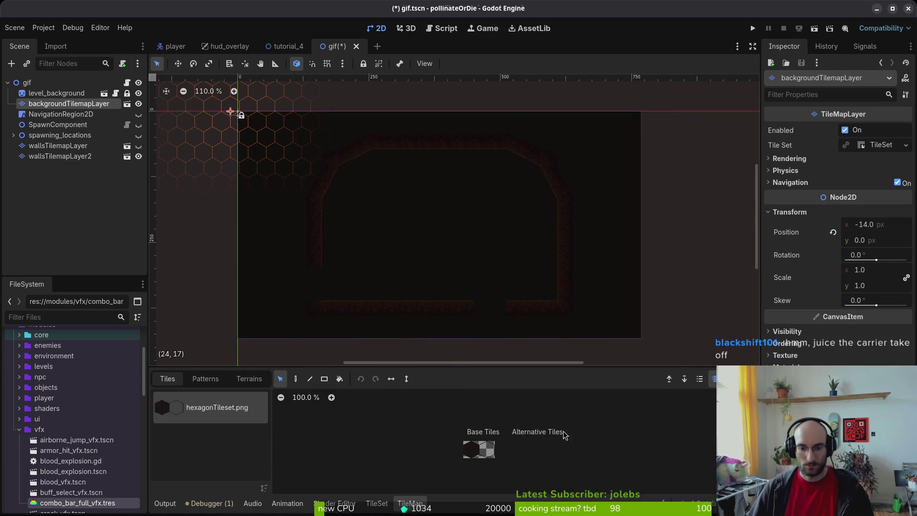
click(472, 450)
click(296, 379)
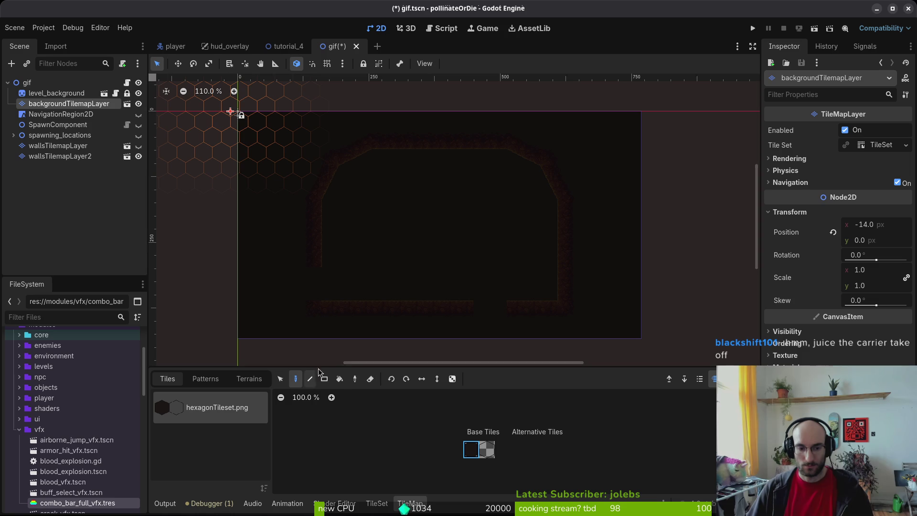
mouse_move(479, 182)
mouse_down()
mouse_move(430, 191)
mouse_move(344, 234)
mouse_move(487, 286)
mouse_move(524, 213)
mouse_up()
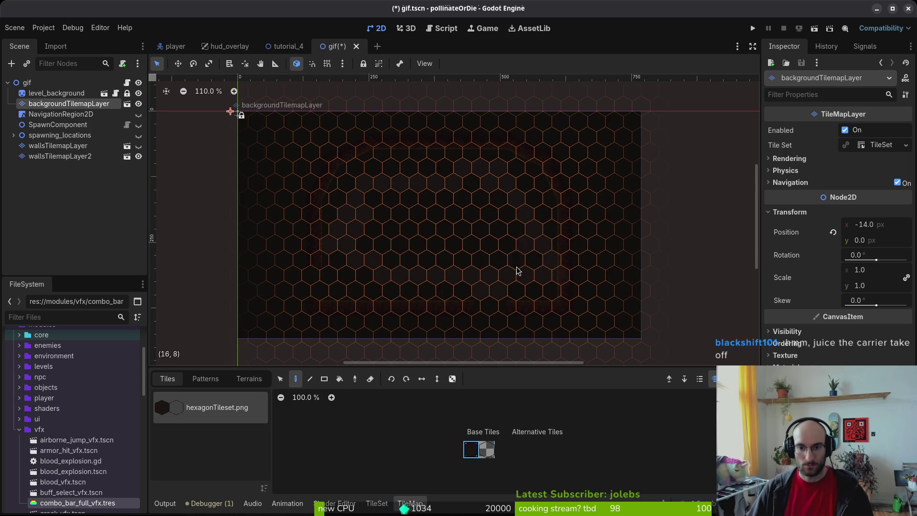
click(486, 450)
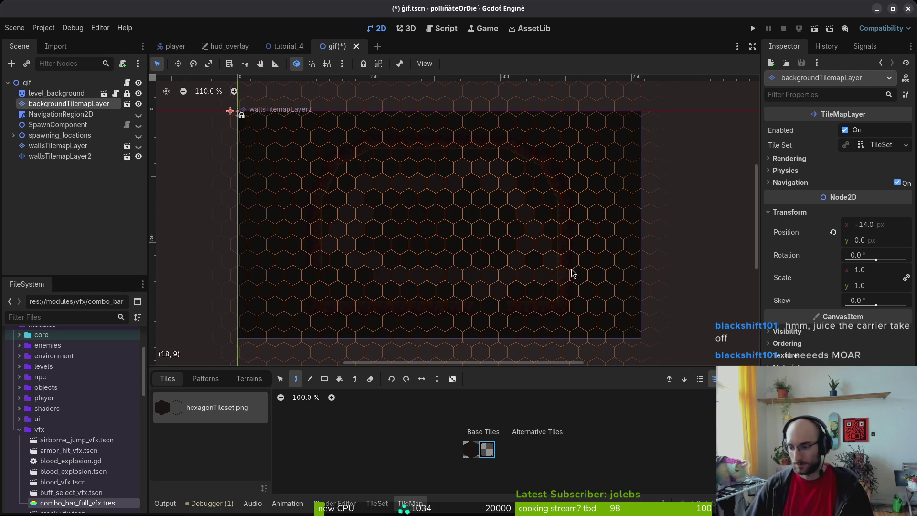
key(Escape)
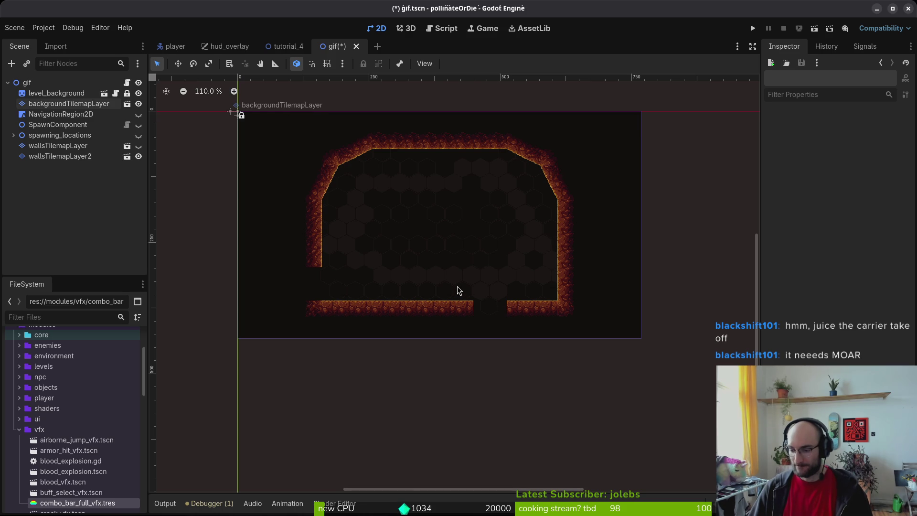
Step: Save the gif scene, hide wallsTilemapLayer2, and save again
scroll(500, 279, up, 1)
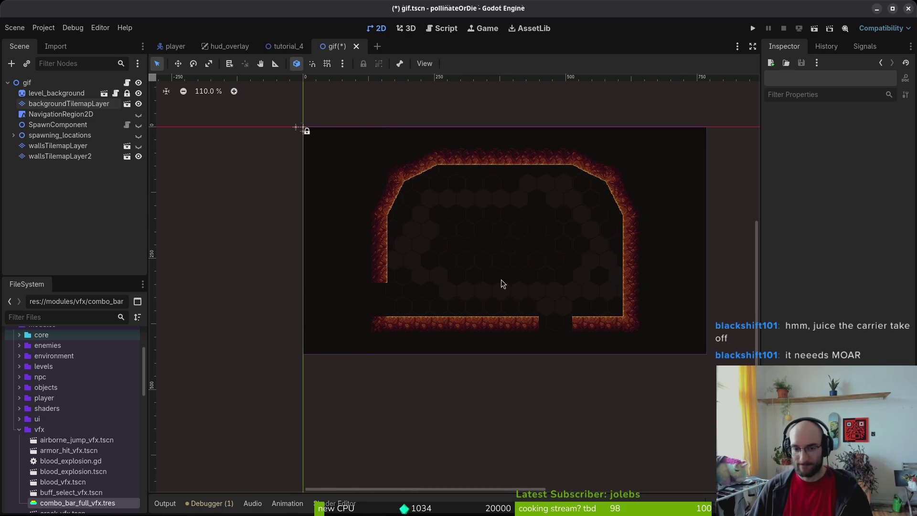
scroll(499, 282, up, 2)
key(ctrl+s)
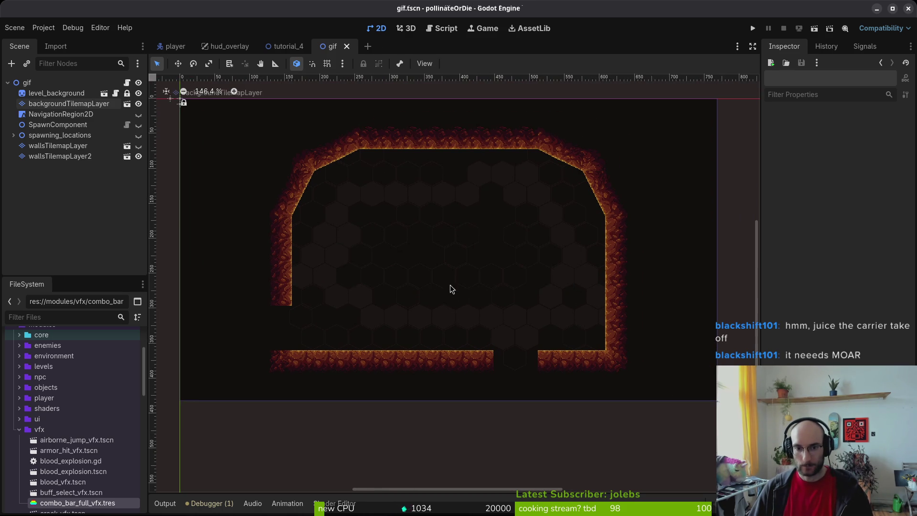
scroll(485, 298, down, 2)
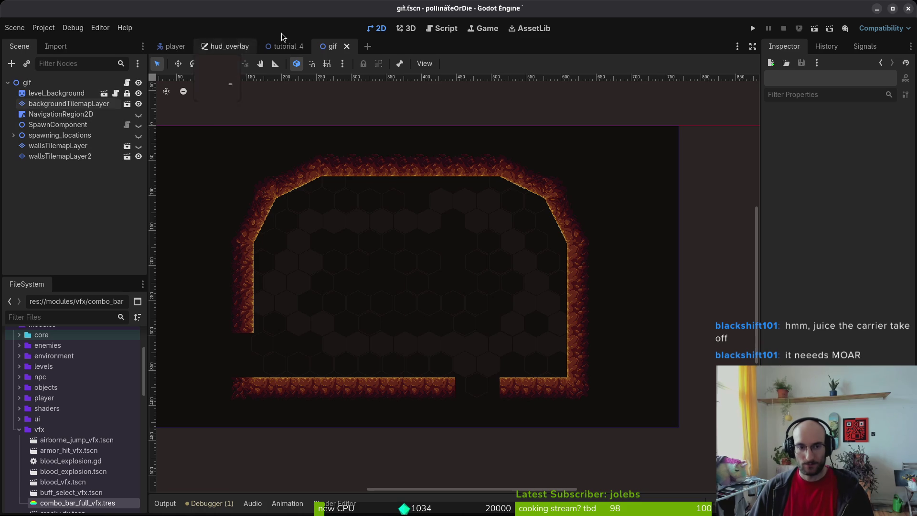
click(288, 46)
click(348, 47)
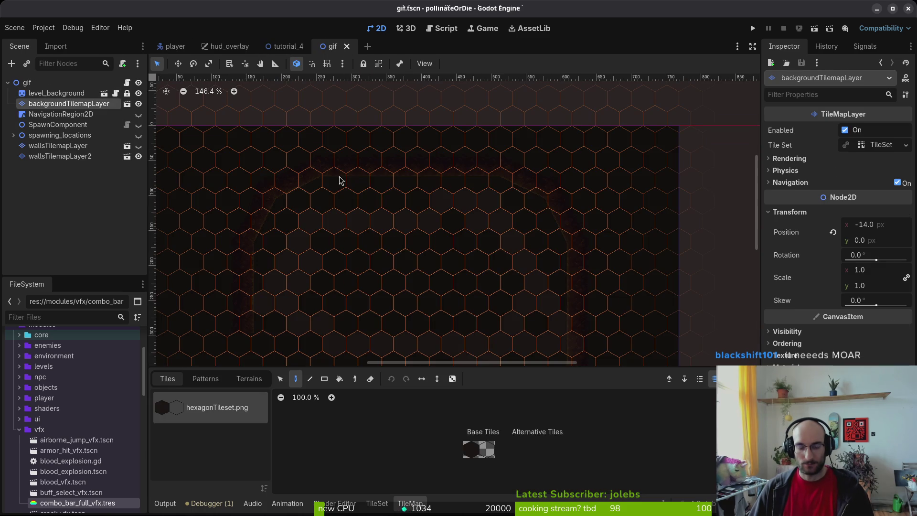
click(165, 503)
drag(376, 260, 420, 203)
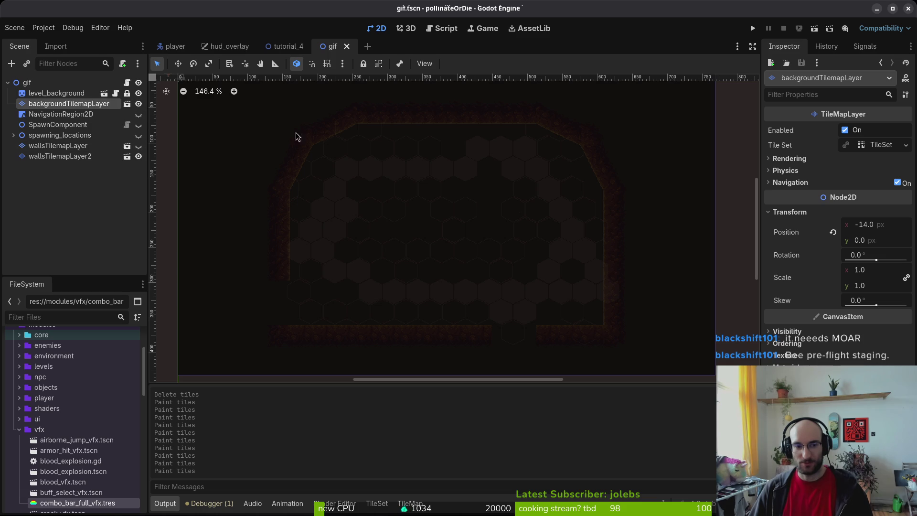
click(138, 157)
key(ctrl+s)
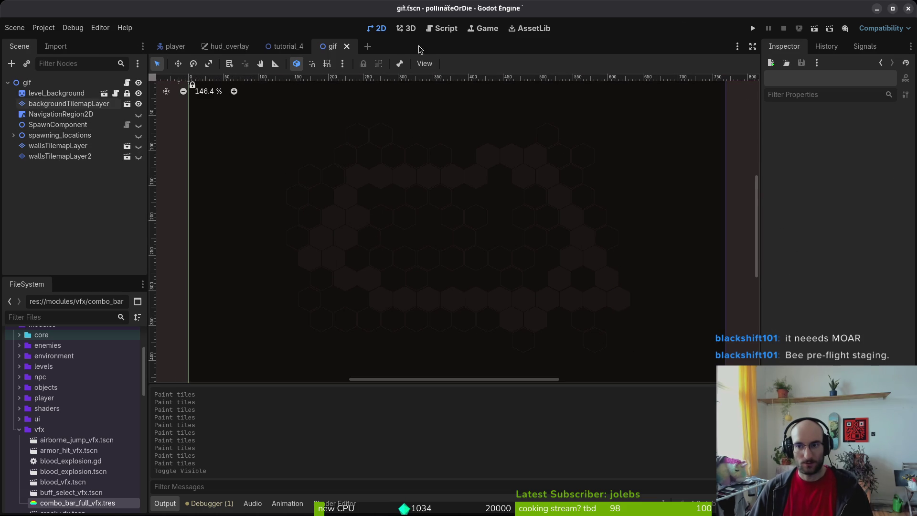
Step: Reset the window width and height overrides to default in Project Settings
click(43, 27)
click(81, 42)
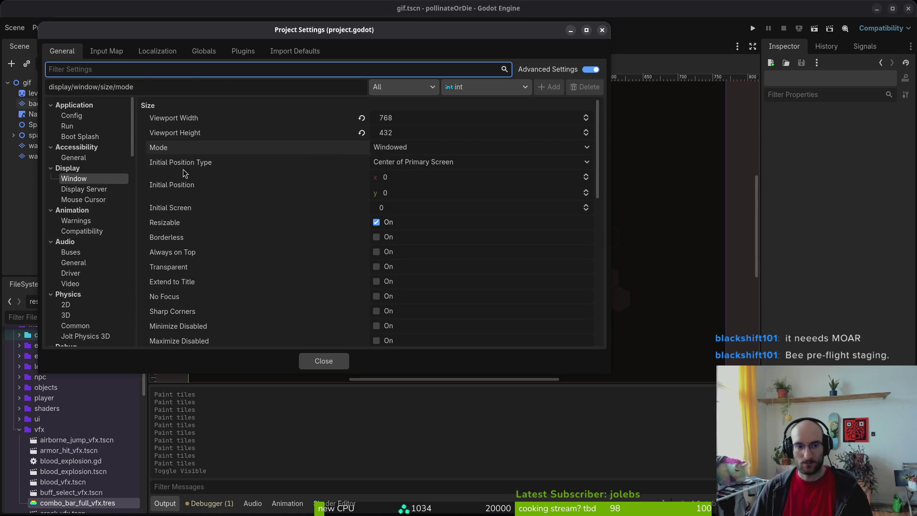
scroll(429, 200, down, 5)
scroll(444, 229, down, 1)
scroll(444, 229, up, 1)
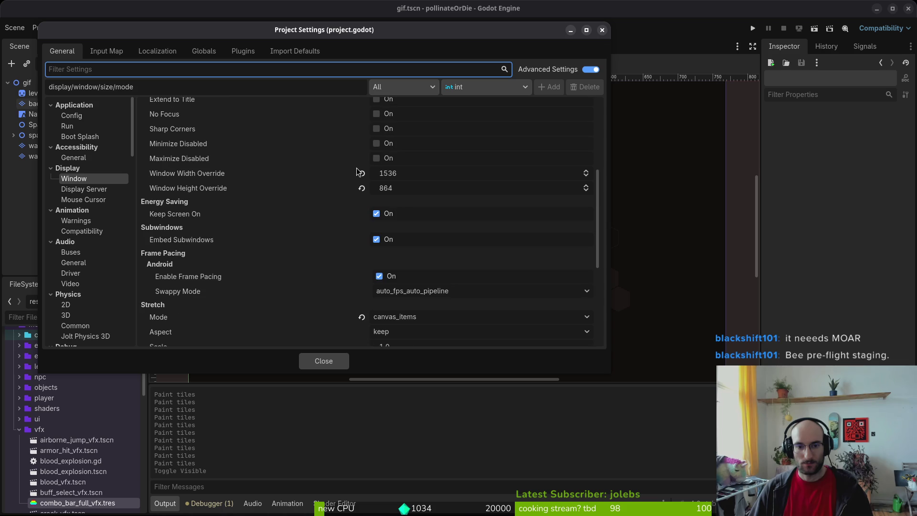
click(360, 174)
click(362, 188)
click(323, 360)
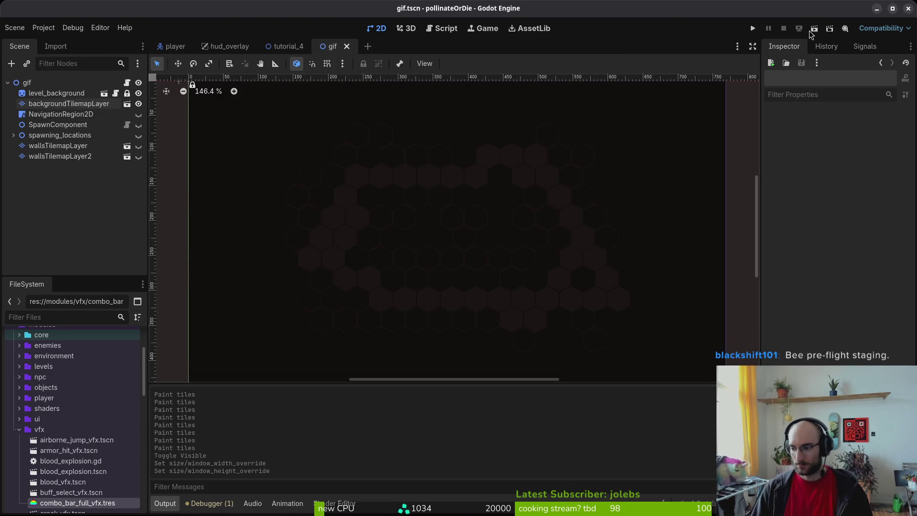
Step: Set take_background_screenshot to true in debug.helper.gd and save it in Neovim
key(alt+Tab)
key(ctrl+p)
text(dev)
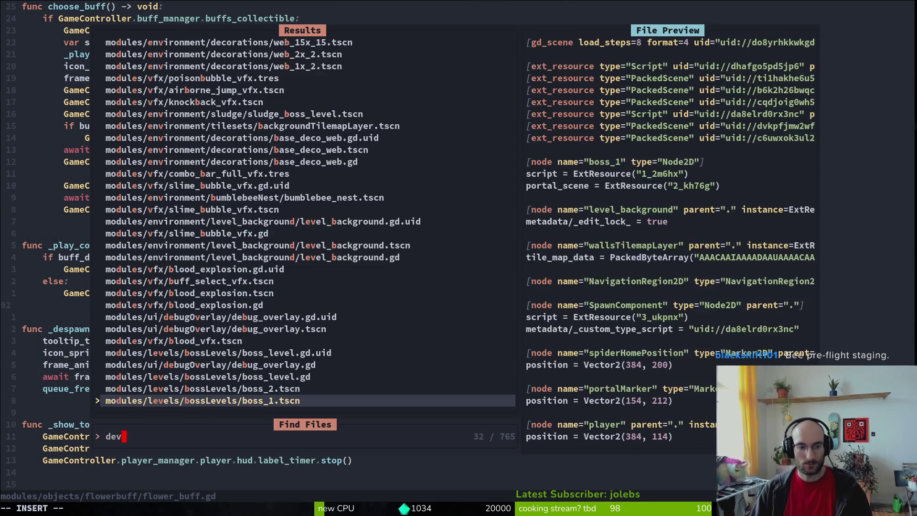
key(BackSpace)
text(bug)
key(Return)
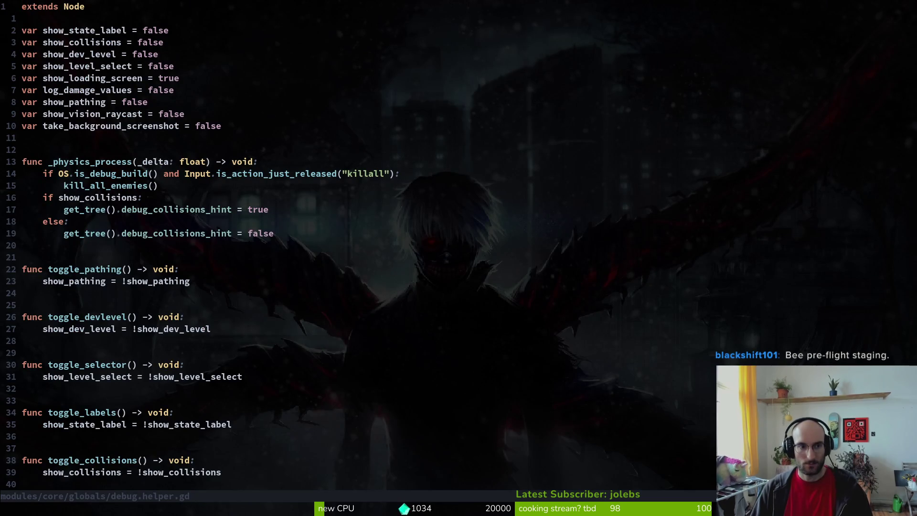
text(10j$ciw)
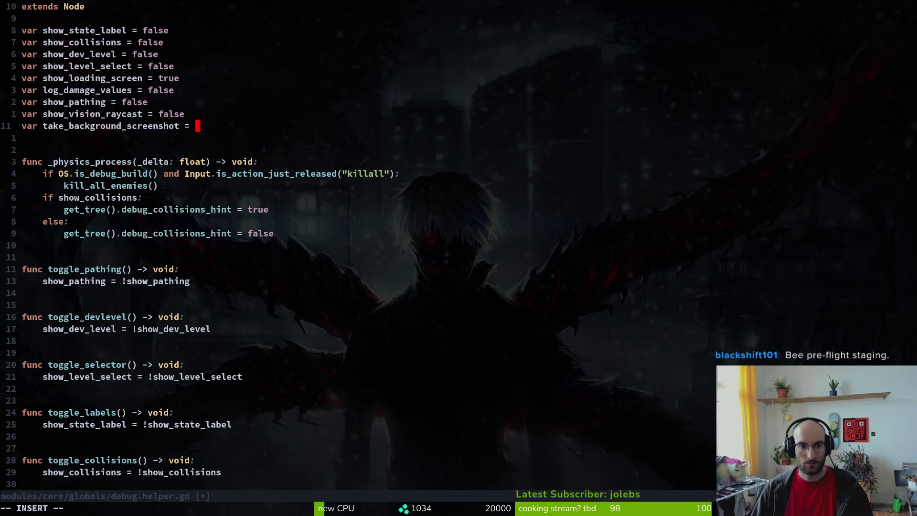
text(true)
key(Escape)
text(:w)
key(Return)
Step: Run the project once in Godot to capture the hexagon background, then stop it
key(alt+Tab)
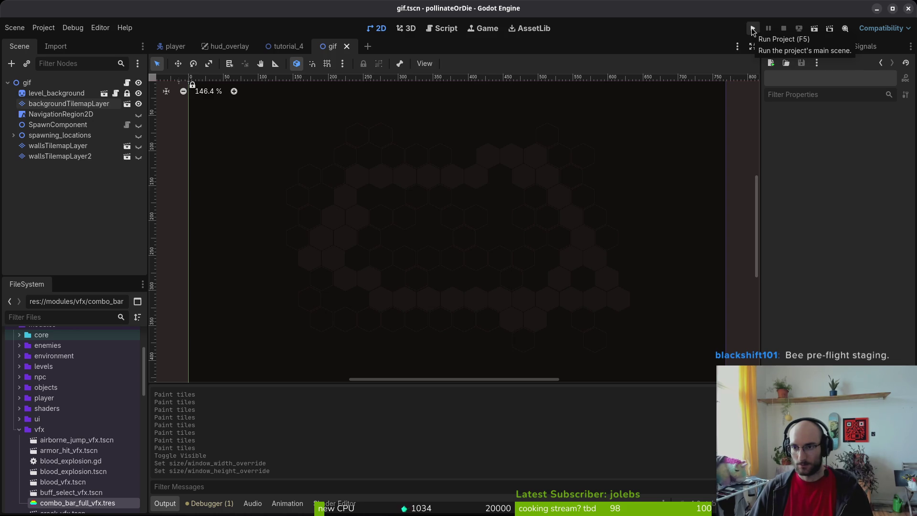
click(752, 30)
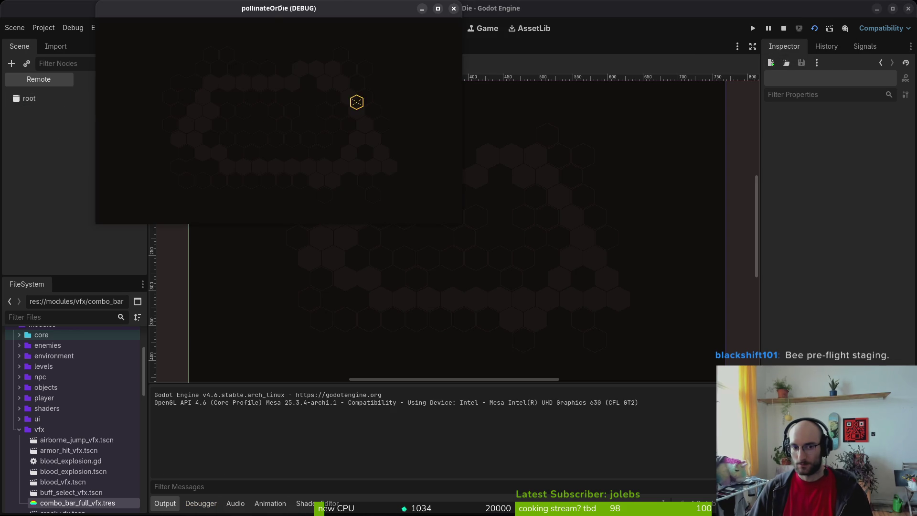
click(453, 8)
click(43, 27)
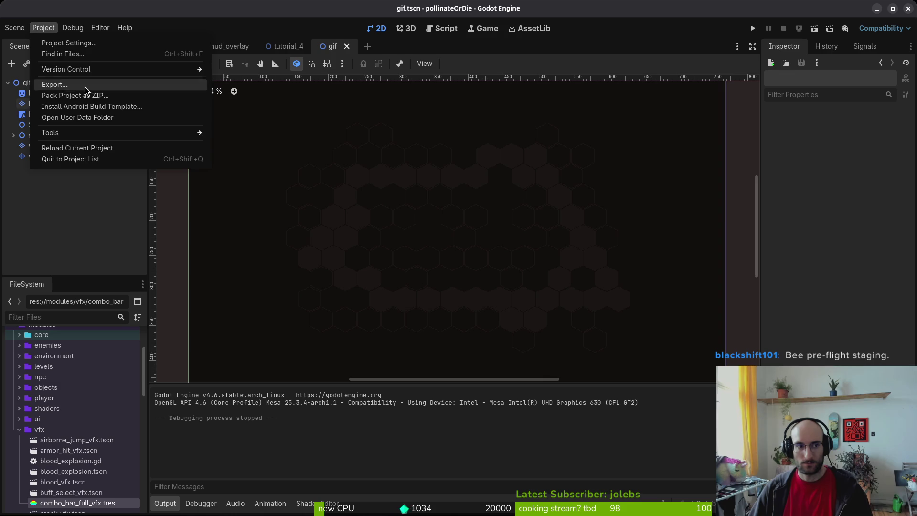
Step: Navigate from the user data folder to the project's assets/art/backgrounds folder
click(86, 118)
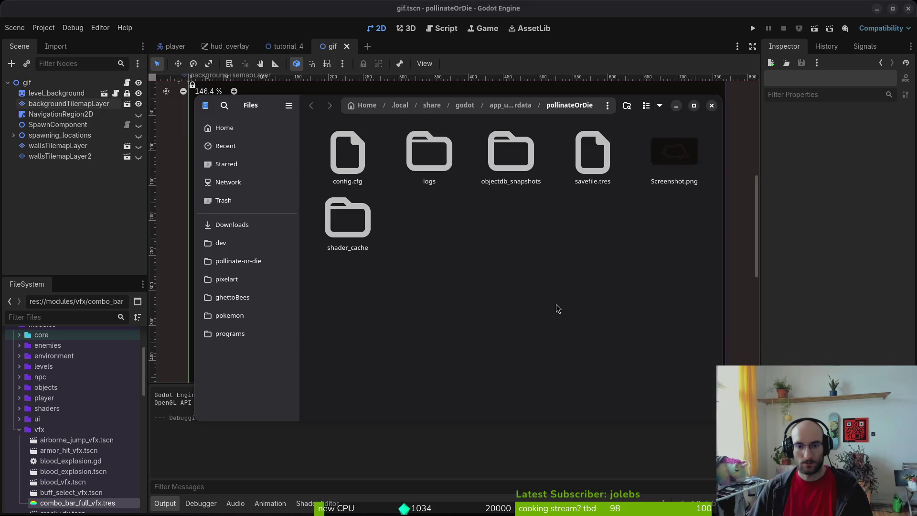
click(674, 152)
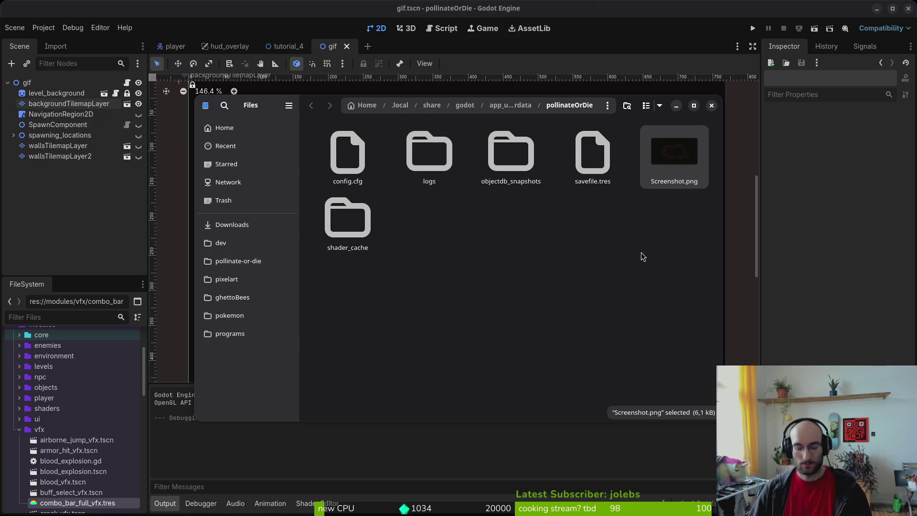
click(215, 262)
double_click(345, 242)
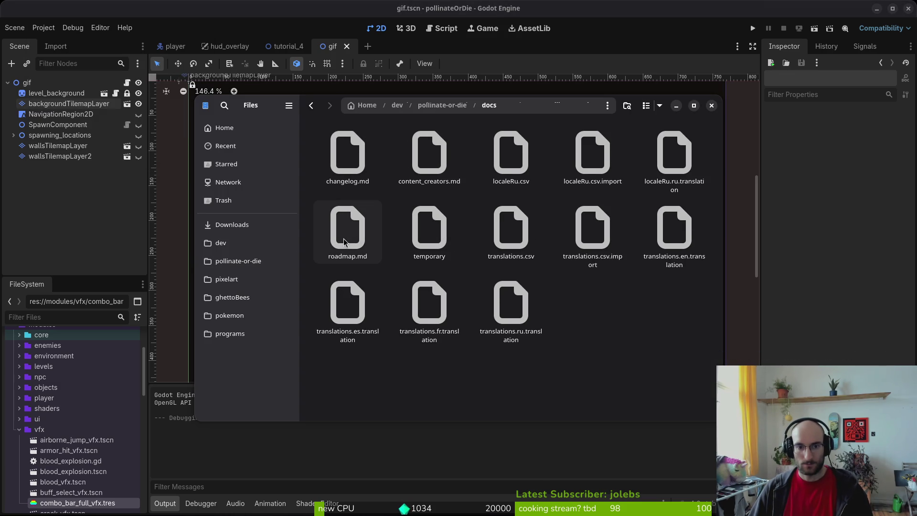
key(alt+Left)
double_click(429, 152)
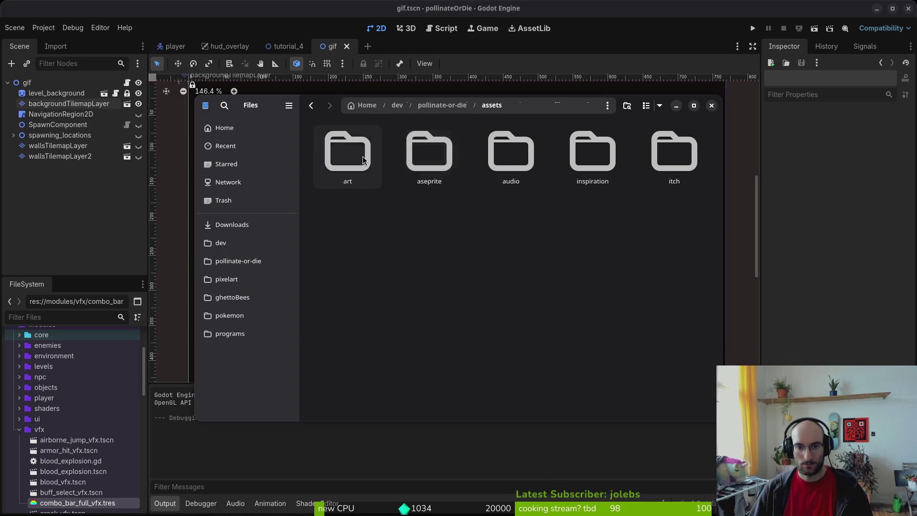
double_click(350, 153)
double_click(352, 154)
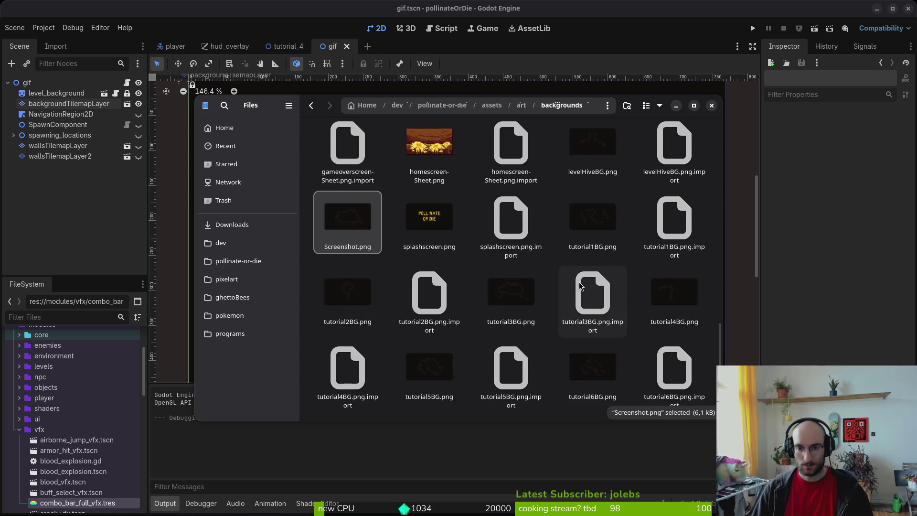
Step: Start renaming tutorial4BG.png, then abandon it and select Screenshot.png instead
click(693, 303)
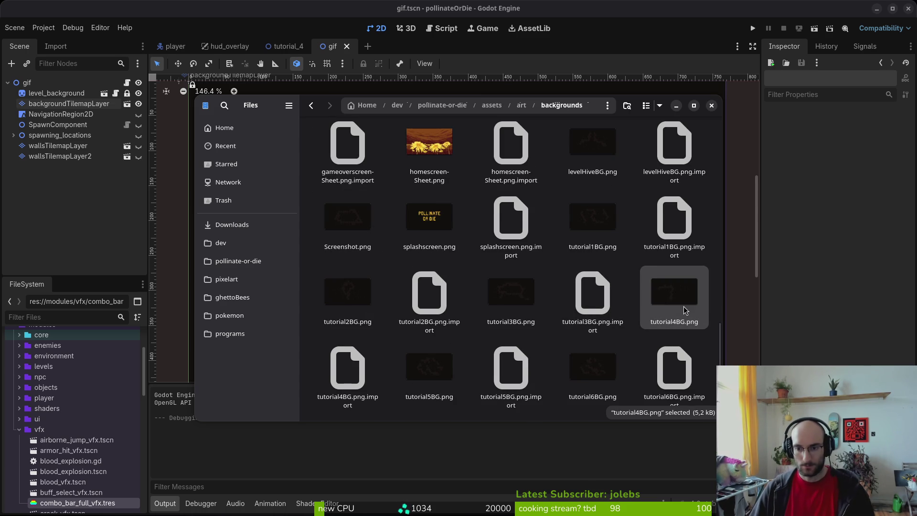
right_click(685, 310)
key(ctrl+w)
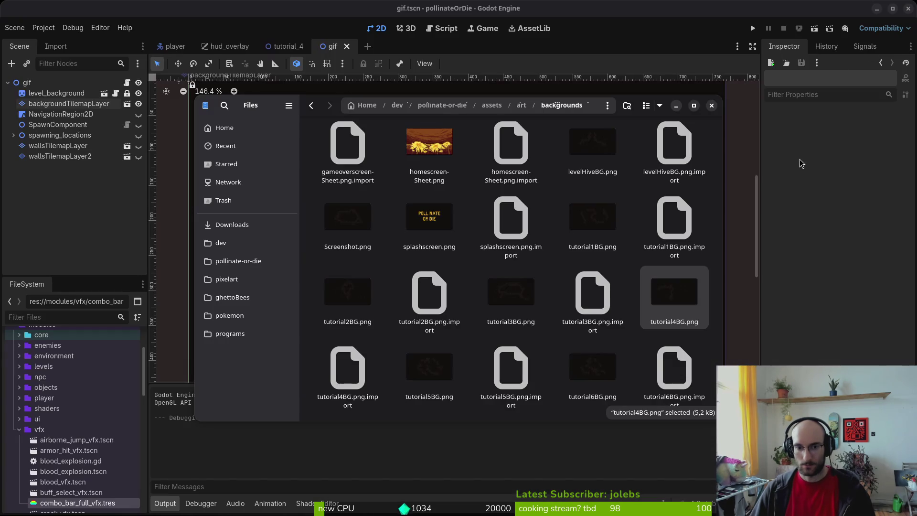
right_click(685, 310)
click(716, 213)
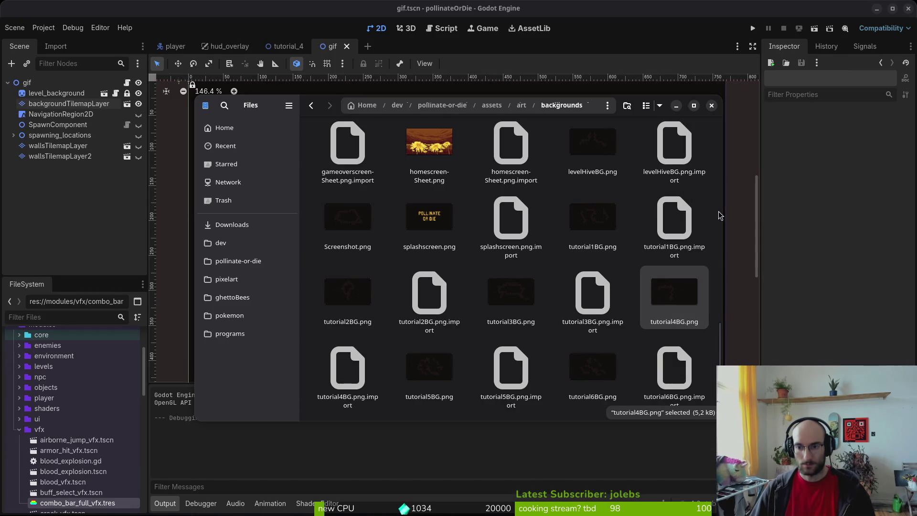
key(BackSpace)
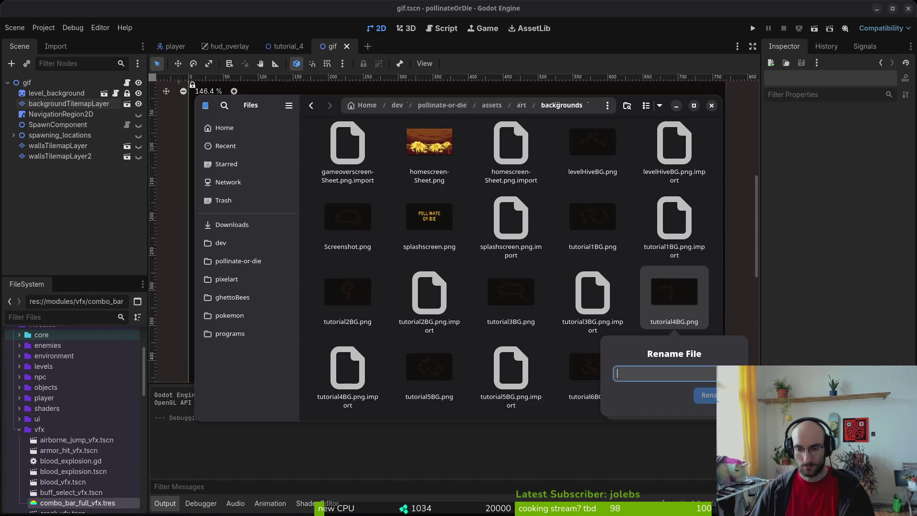
click(356, 241)
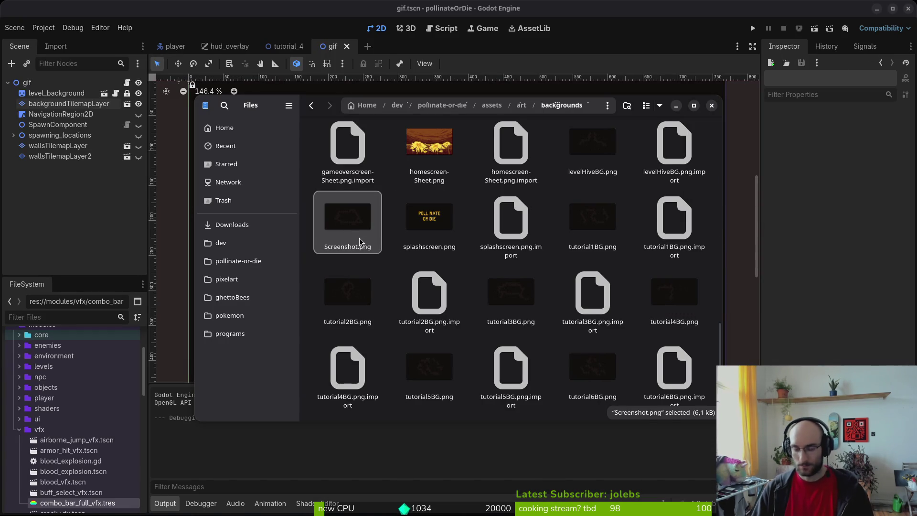
key(F1)
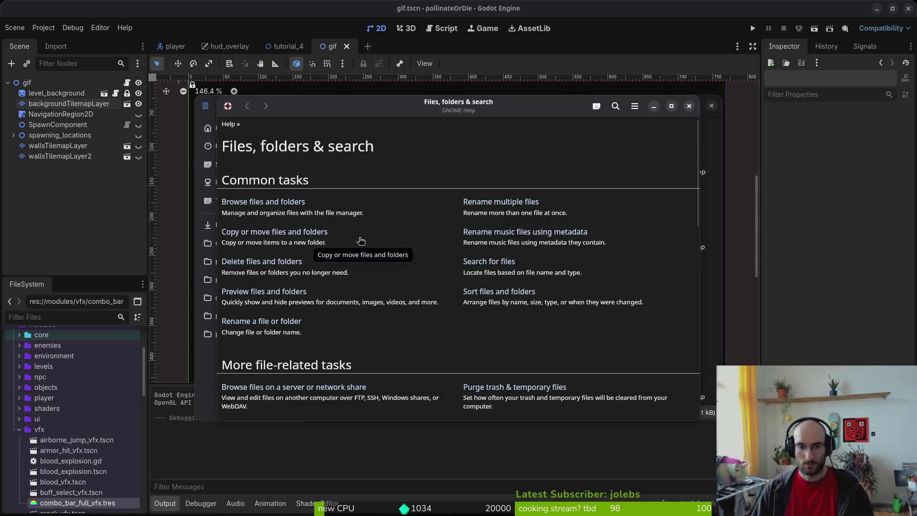
click(688, 108)
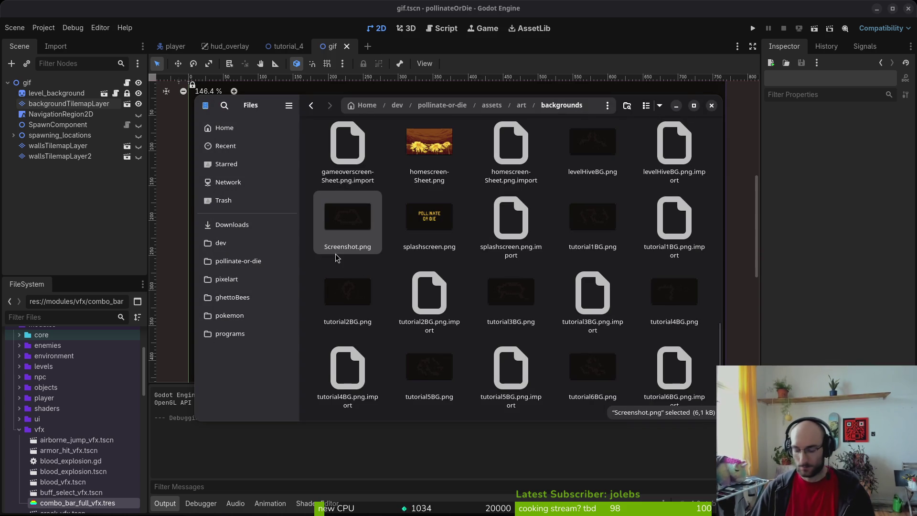
Step: Trash the old tutorial4BG.png, rename Screenshot.png to tutorial4BG.png, and trash tutorial4BG.png.import
key(F2)
text(tutorial4BG.png)
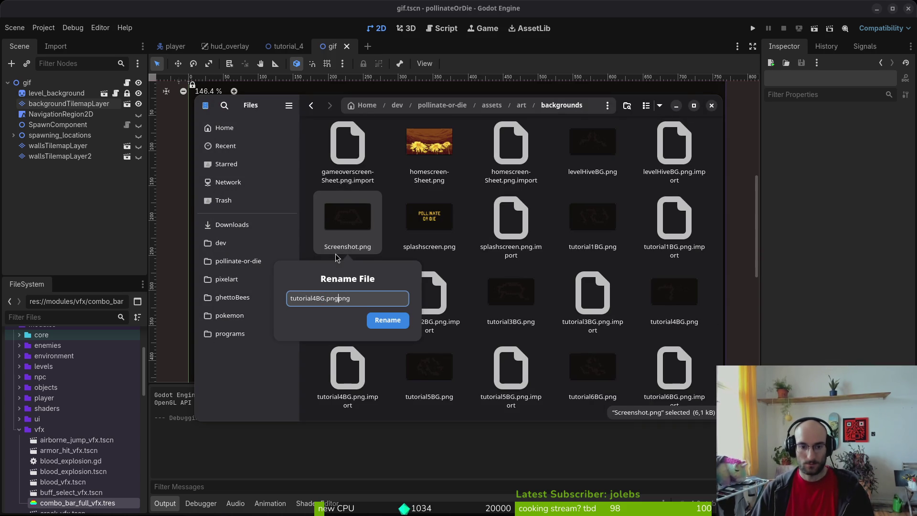
key(Escape)
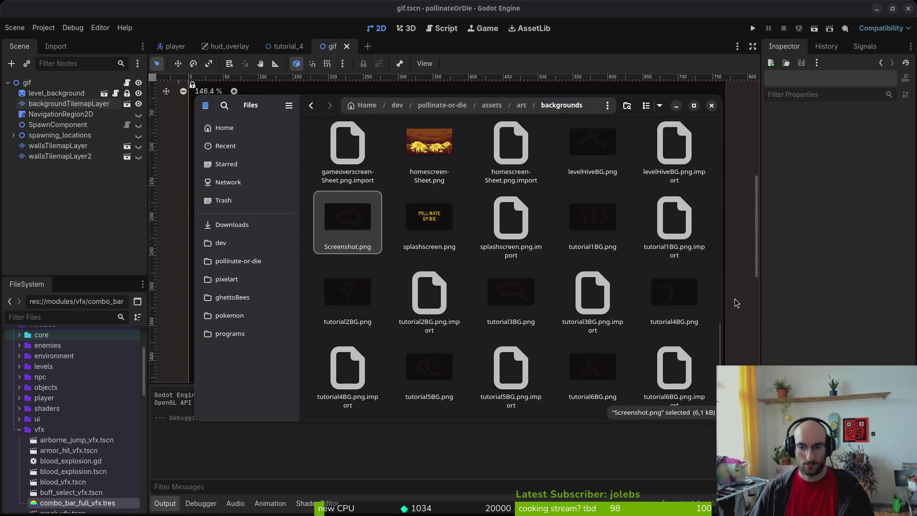
click(690, 300)
key(Delete)
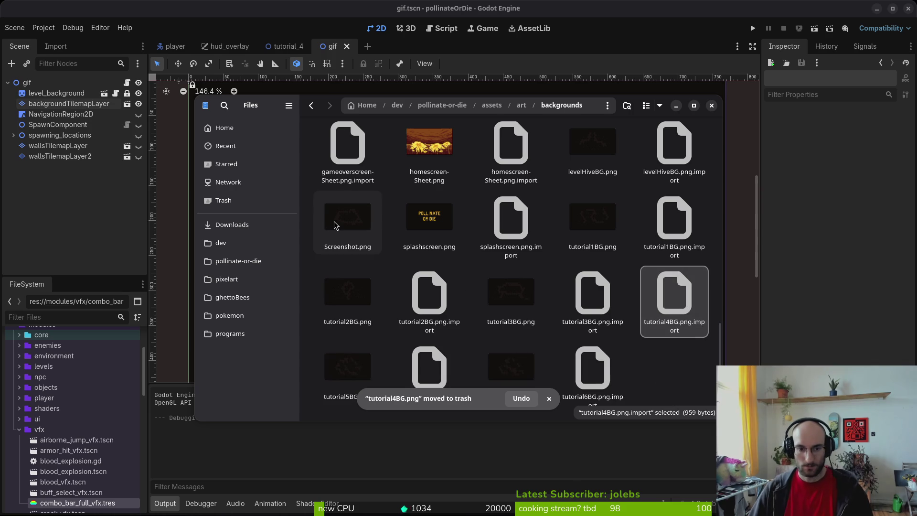
click(335, 219)
key(F2)
text(tutorial4BG)
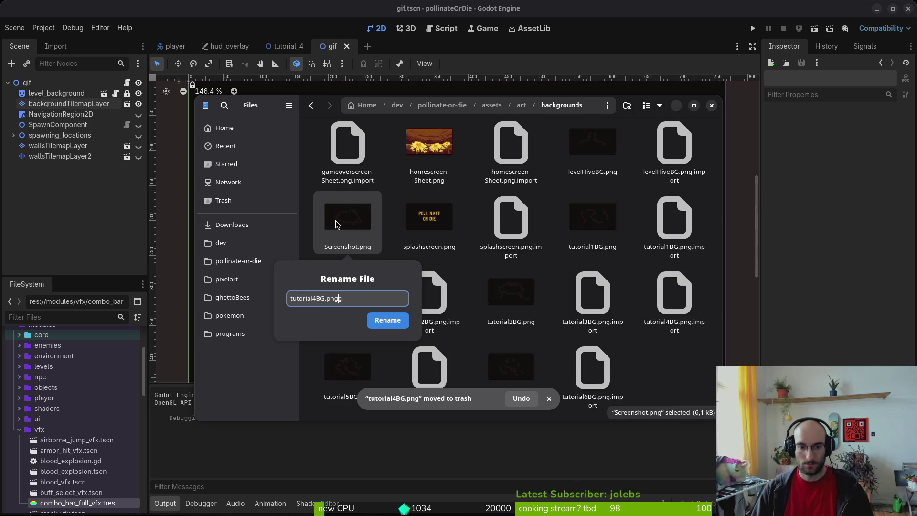
key(Return)
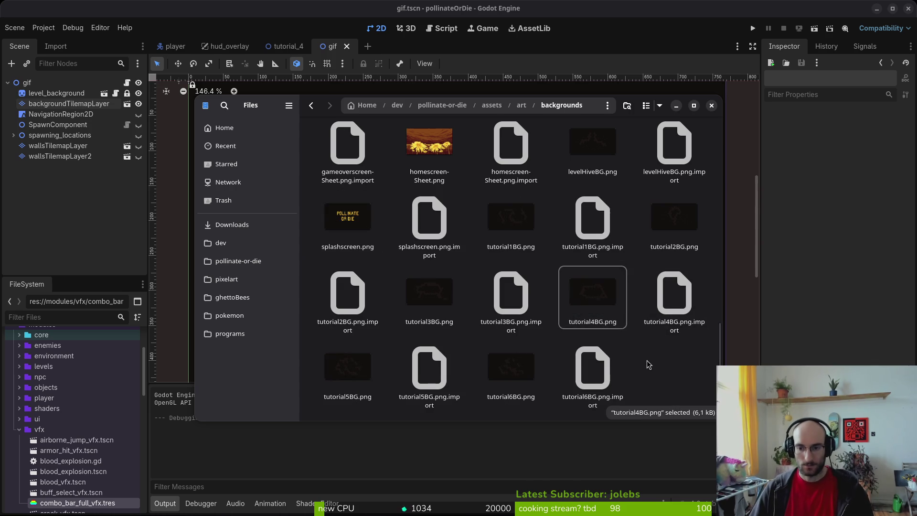
click(669, 301)
key(Delete)
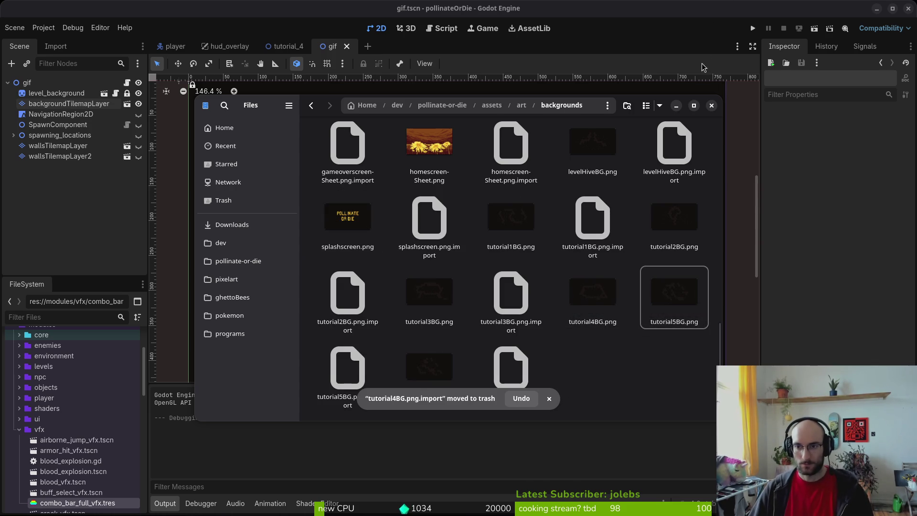
Step: Reload tutorial4BG.png as level_background's Background Texture in tutorial_4 and save the scene
click(711, 106)
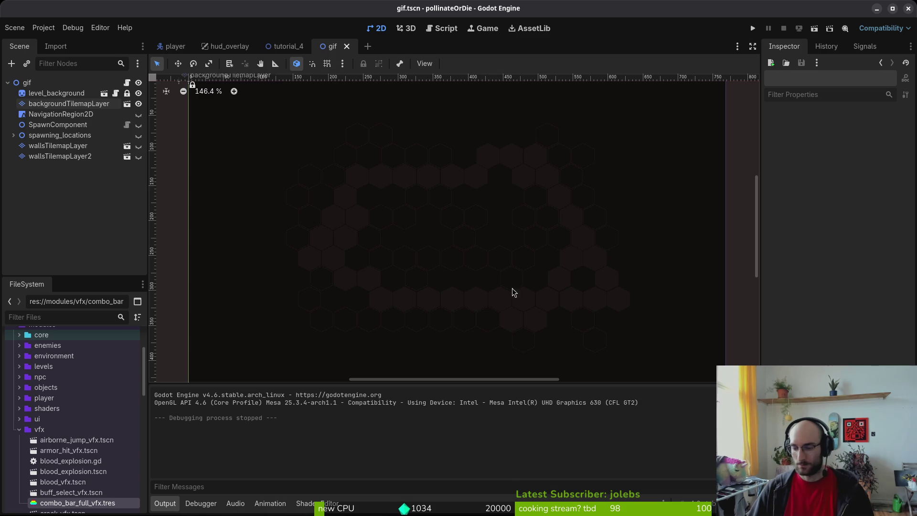
click(285, 45)
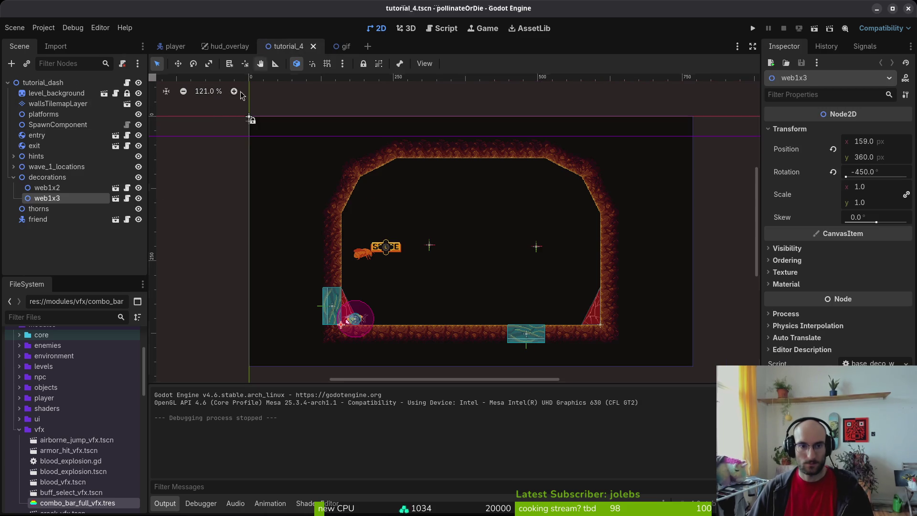
click(56, 93)
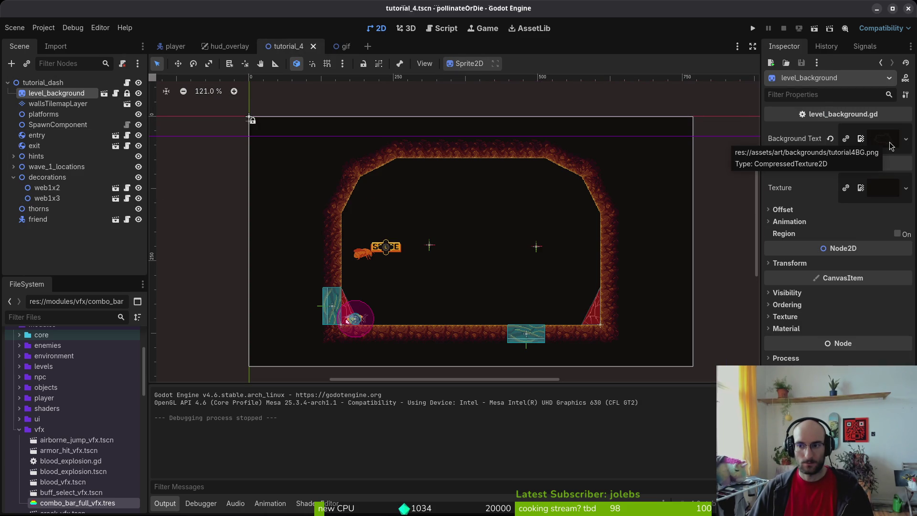
click(905, 139)
click(907, 151)
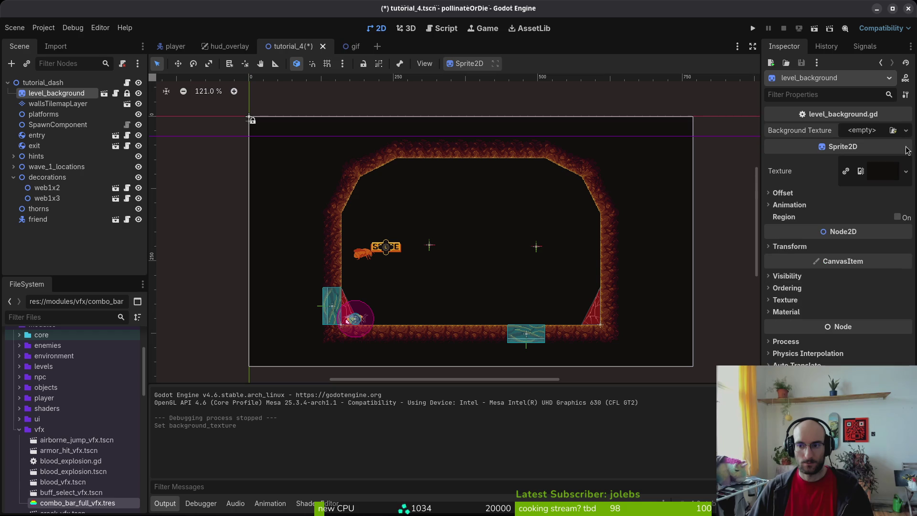
click(868, 132)
click(821, 392)
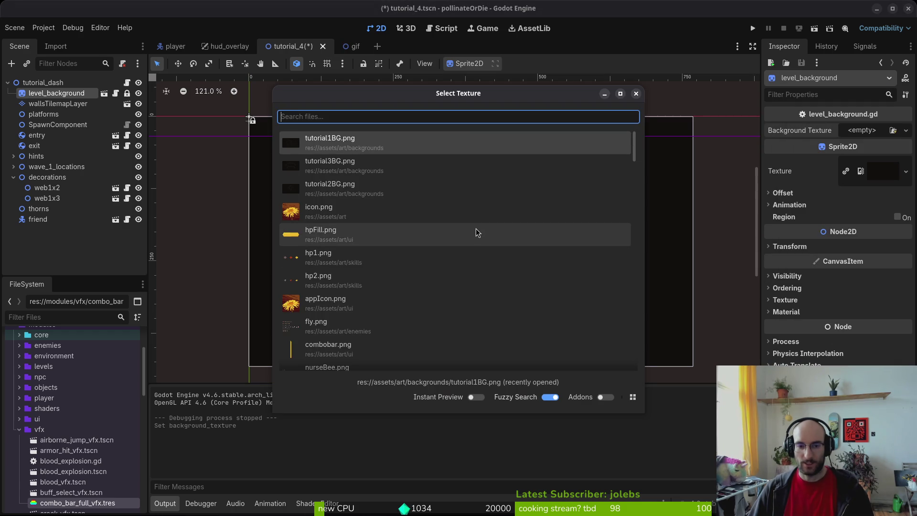
text(4)
key(Down)
key(Down)
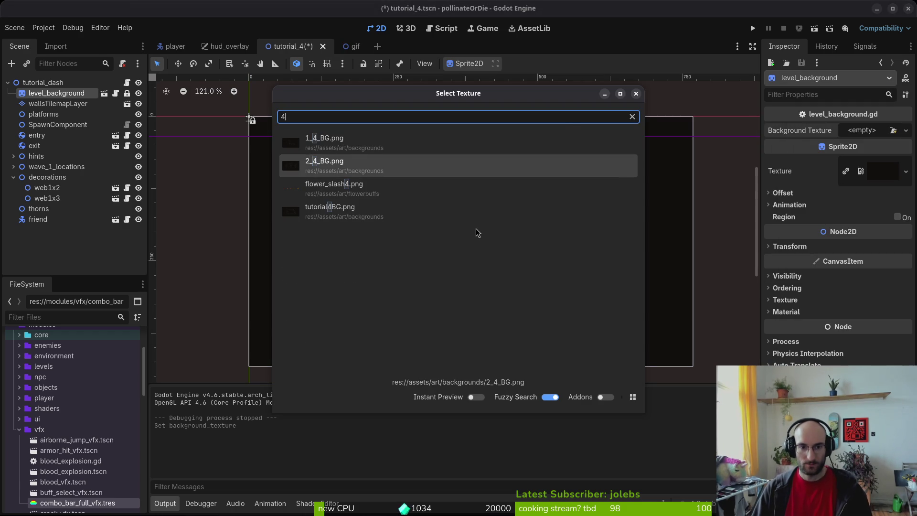
key(Down)
key(Return)
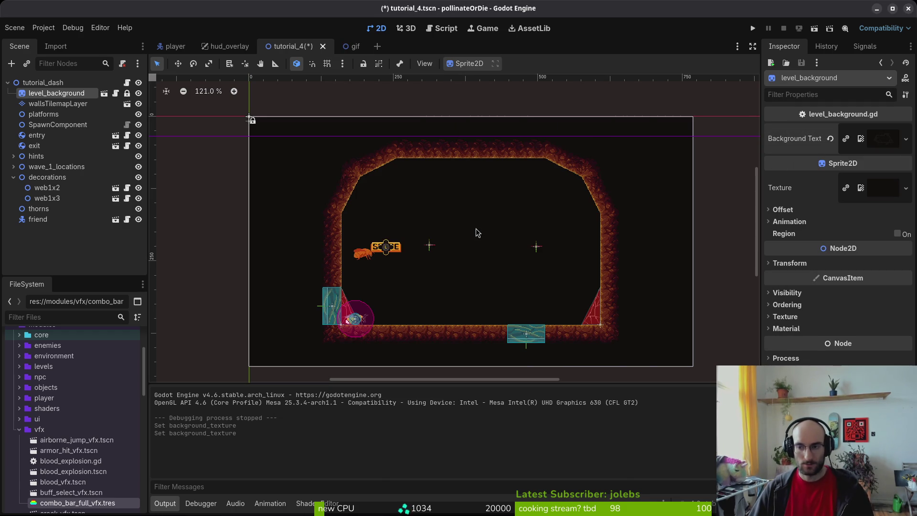
key(ctrl+s)
Step: Collapse the scene tree, close the gif scene, and switch to the player scene
click(24, 269)
click(12, 179)
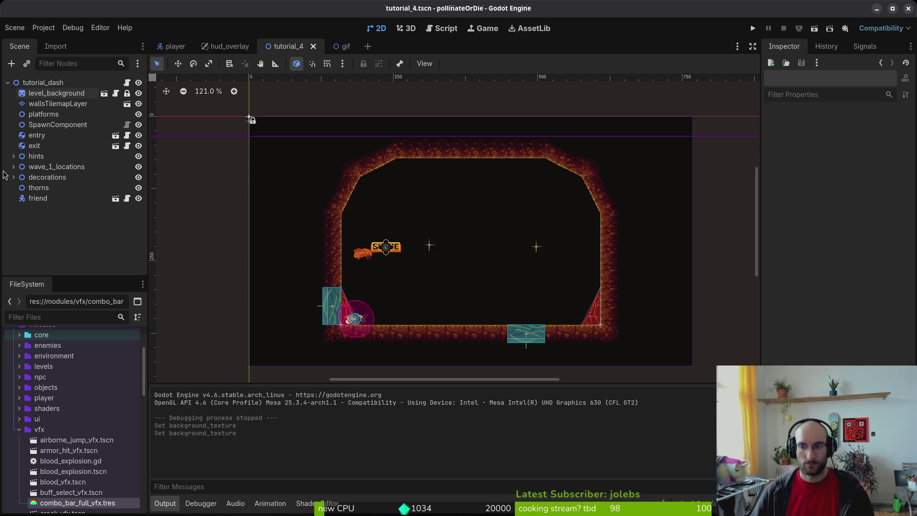
click(8, 82)
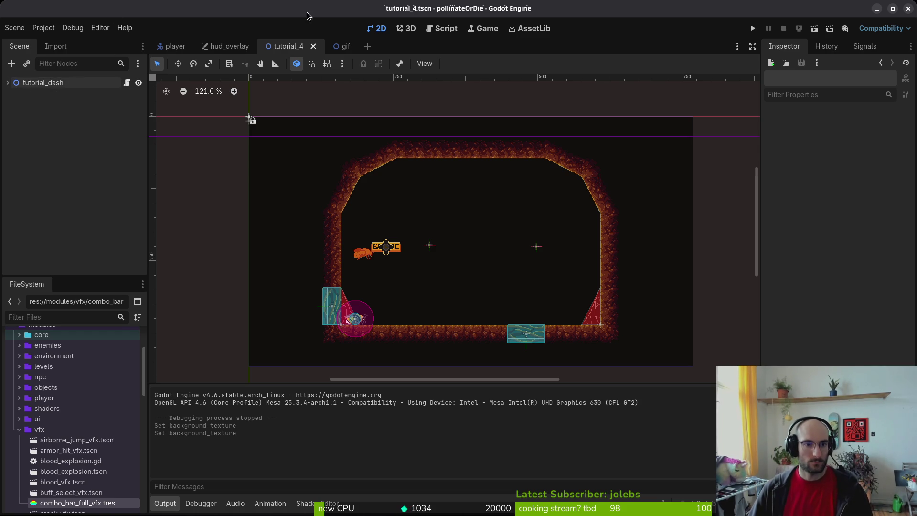
click(348, 47)
middle_click(348, 46)
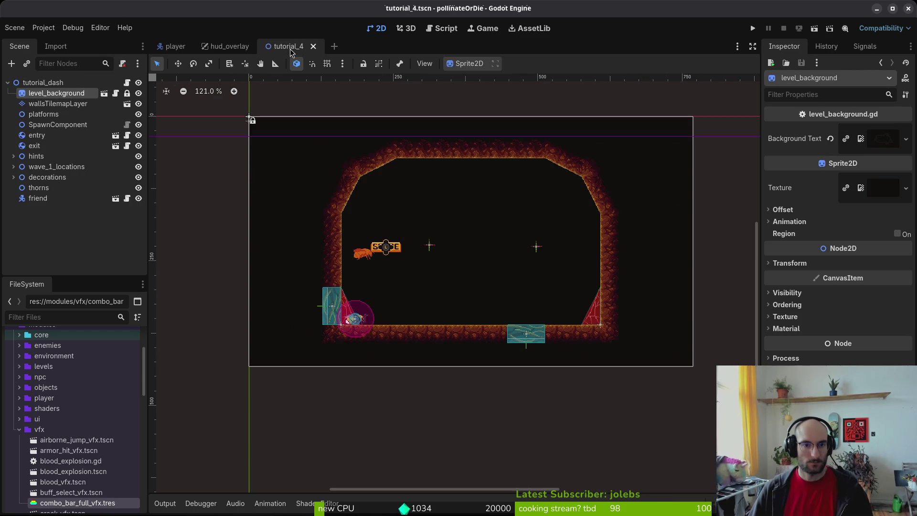
click(220, 52)
click(179, 48)
Step: Quit the vim editor with :q and open the git status view with tig status
key(alt+Tab)
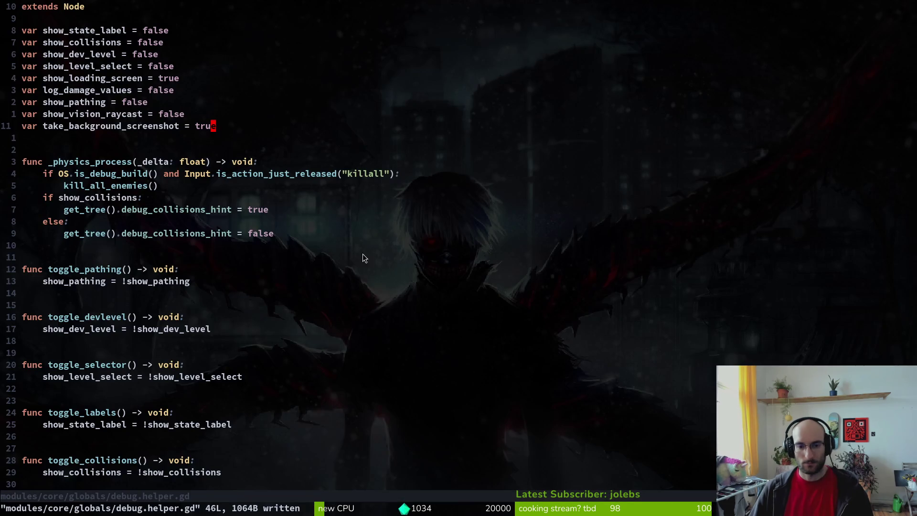
click(254, 272)
text(:q)
key(Return)
text(ti)
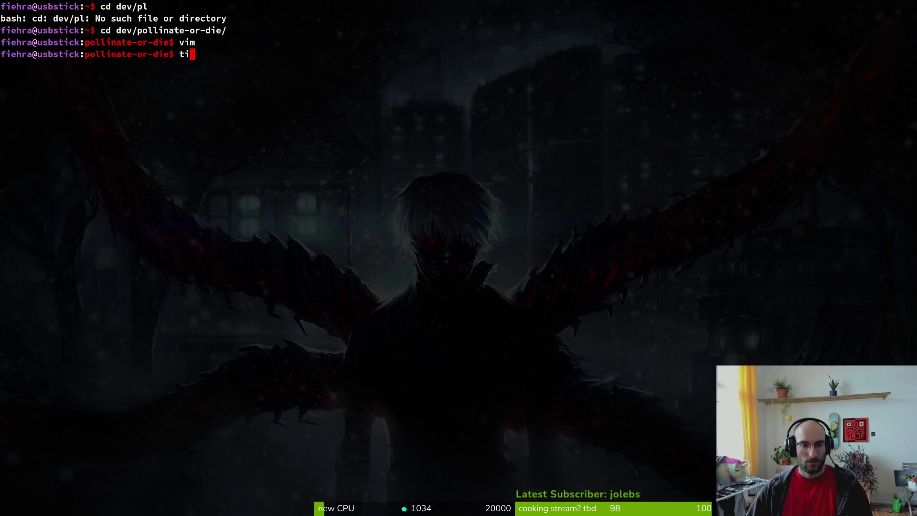
text(g status)
key(Return)
Step: Review the changed files, view the hud_overlay.gd diff, and stage hud_overlay.gd and hud_overlay.tscn
key(Down)
key(Down)
key(Down)
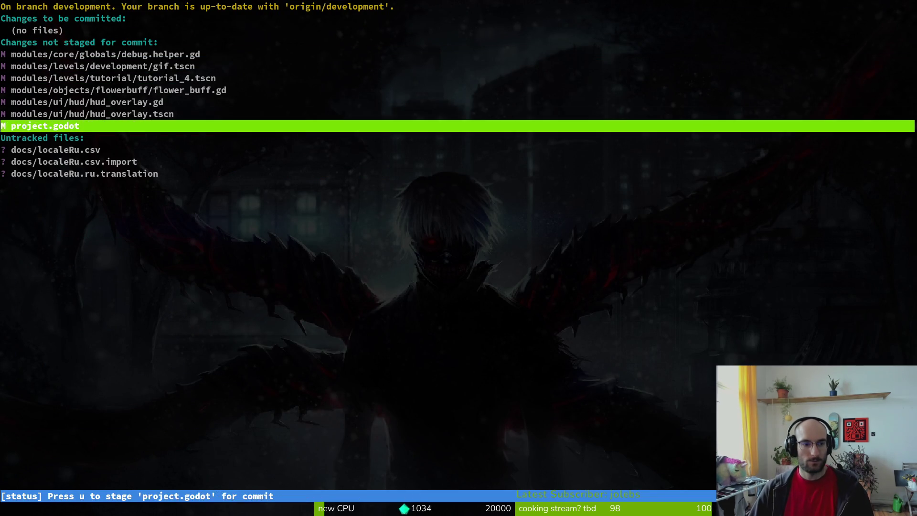
key(Up)
key(Up)
key(Up)
key(Up)
key(Up)
key(Down)
key(Down)
key(Down)
key(Up)
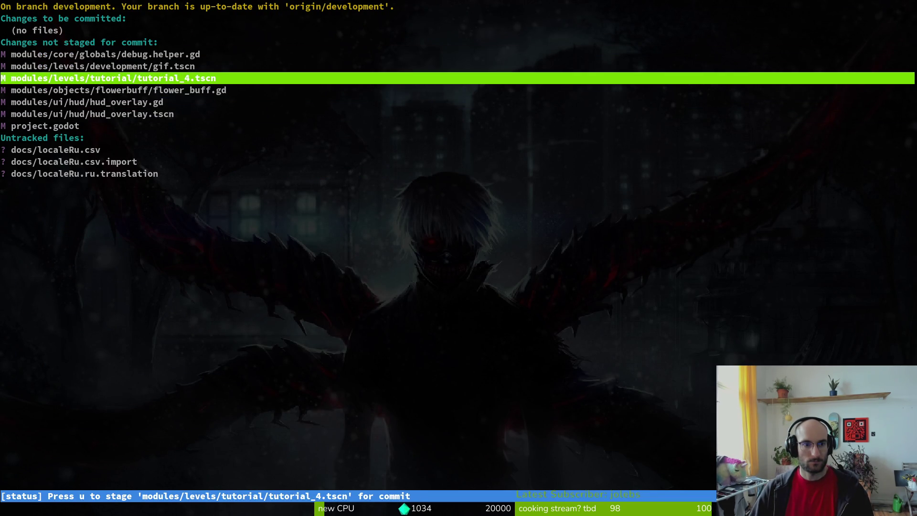
key(Down)
key(Down)
key(Down)
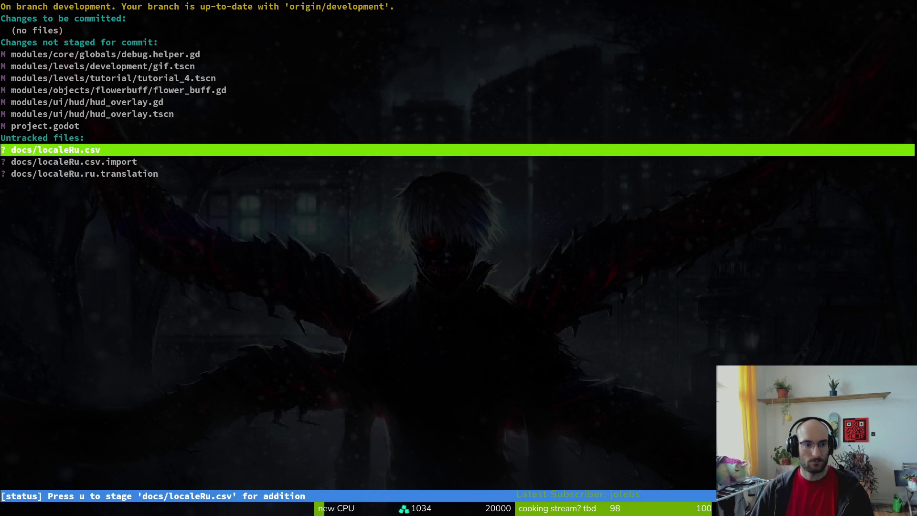
key(Up)
key(Up)
key(Up)
key(Up)
key(Return)
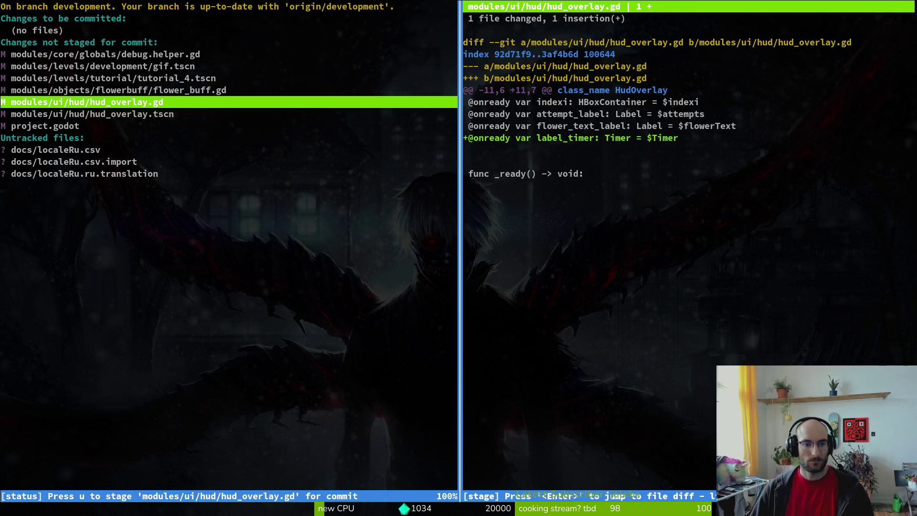
key(u)
key(u)
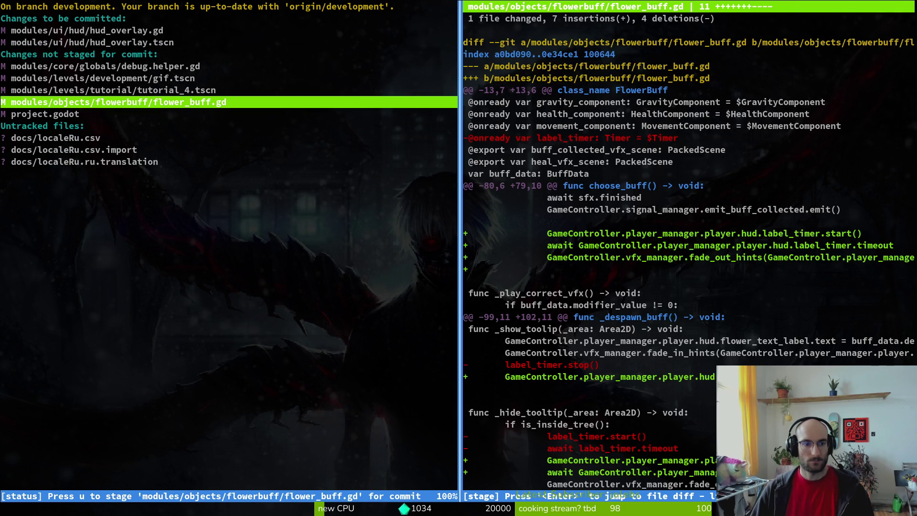
key(u)
Step: Discard the uncommitted window-size changes to project.godot
key(Up)
key(Up)
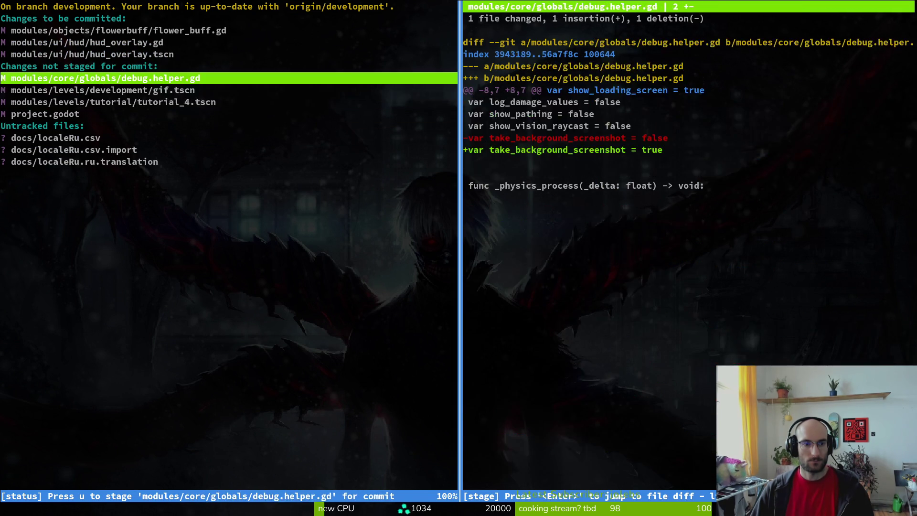
key(Down)
key(Down)
key(Down)
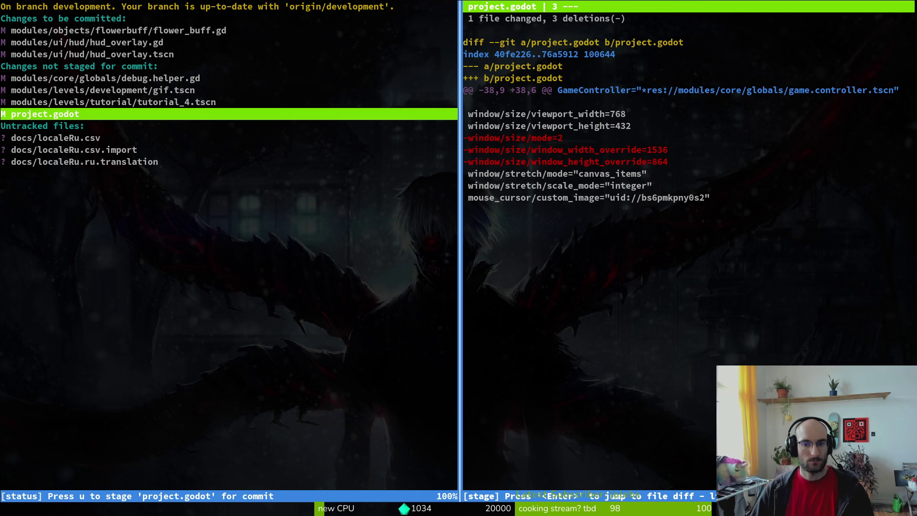
key(exclam)
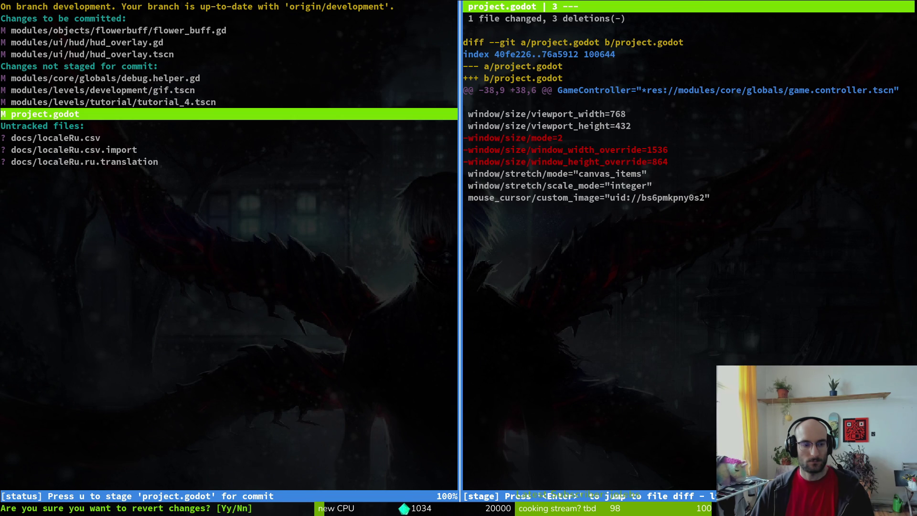
key(y)
key(Down)
key(Down)
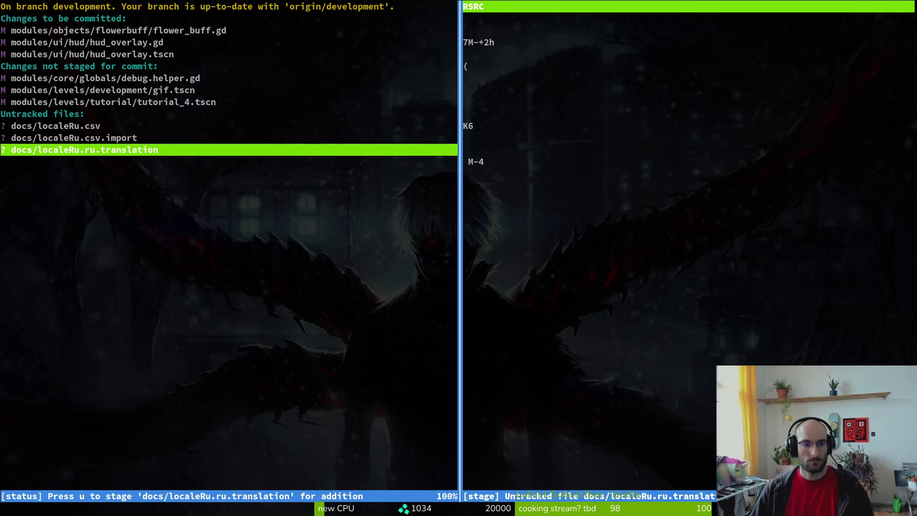
Step: Look over the untracked localeRu files, then quit tig back to a fresh shell prompt
key(Up)
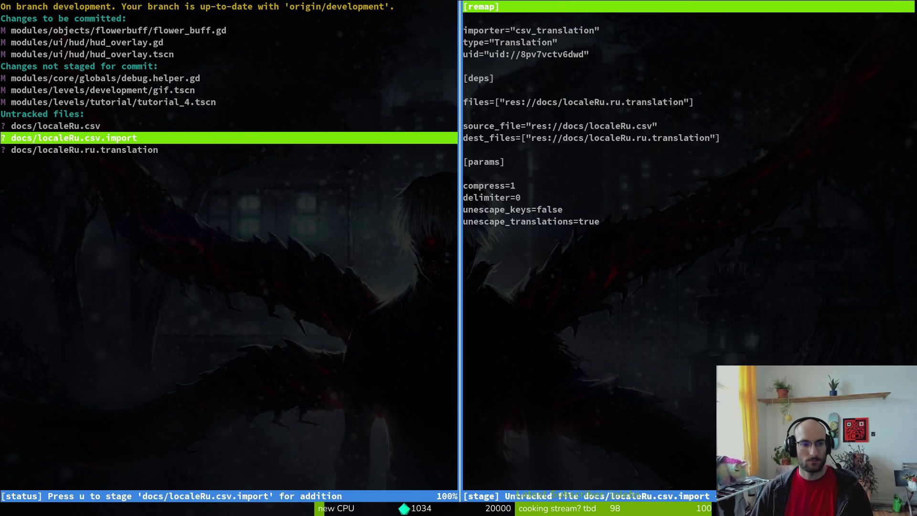
key(Up)
key(Down)
key(Delete)
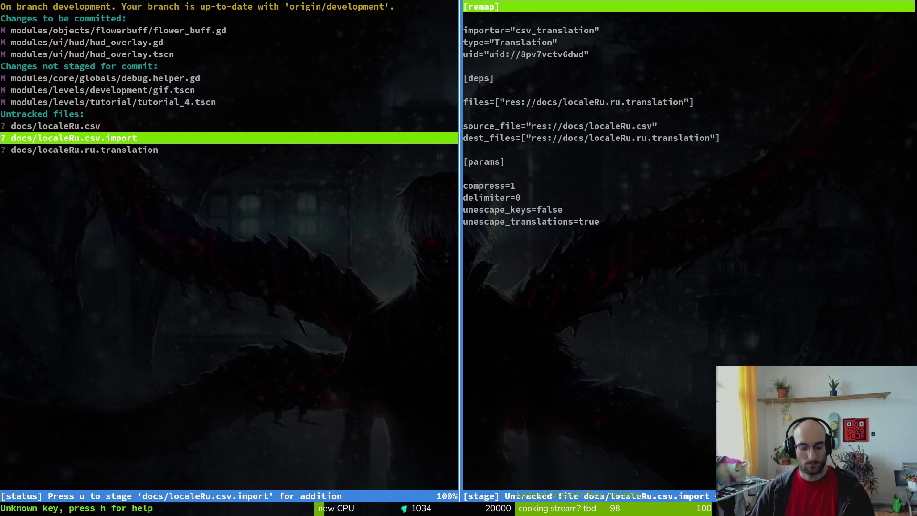
key(q)
key(ctrl+c)
Step: Open a Files file manager window
key(super)
click(253, 276)
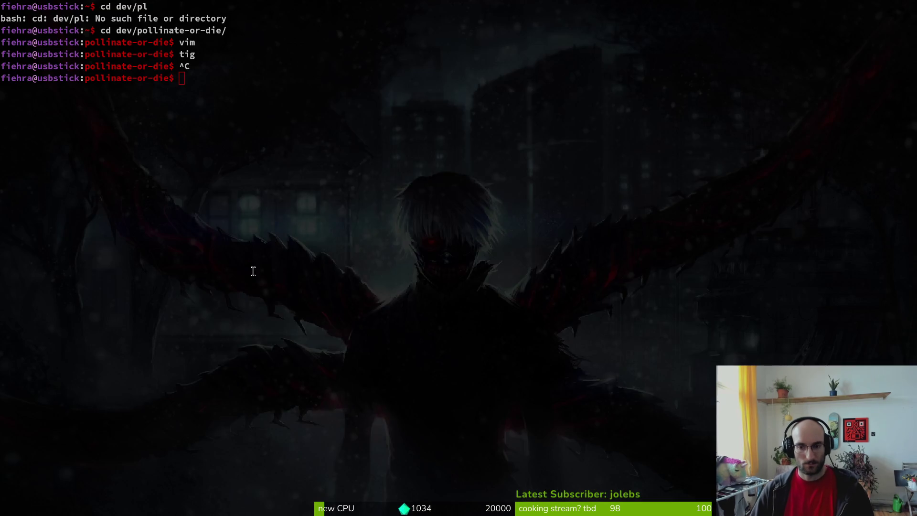
key(super+e)
Step: Cut the three localeRu files from pollinate-or-die/docs and move them to Downloads/pollinateOrDieSteamMarketingStuff/Locale
click(238, 260)
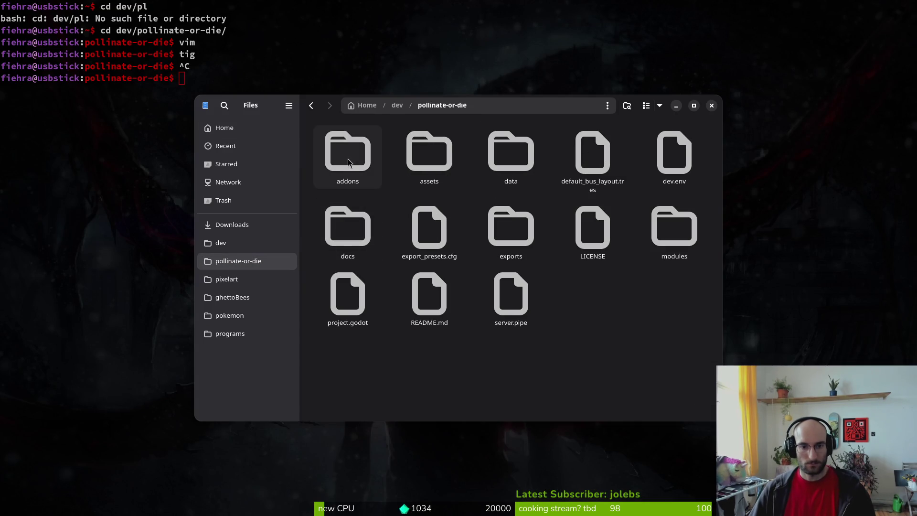
double_click(354, 222)
click(510, 153)
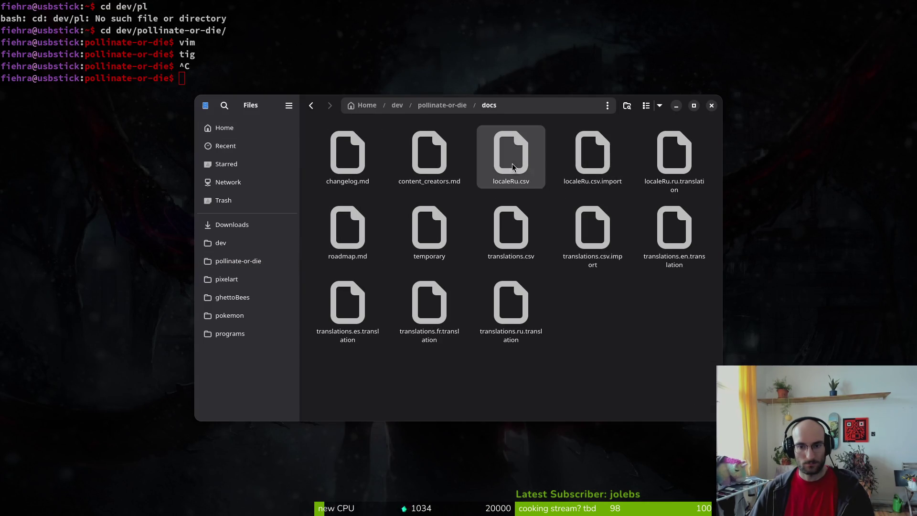
key(shift+Right)
key(shift+Right)
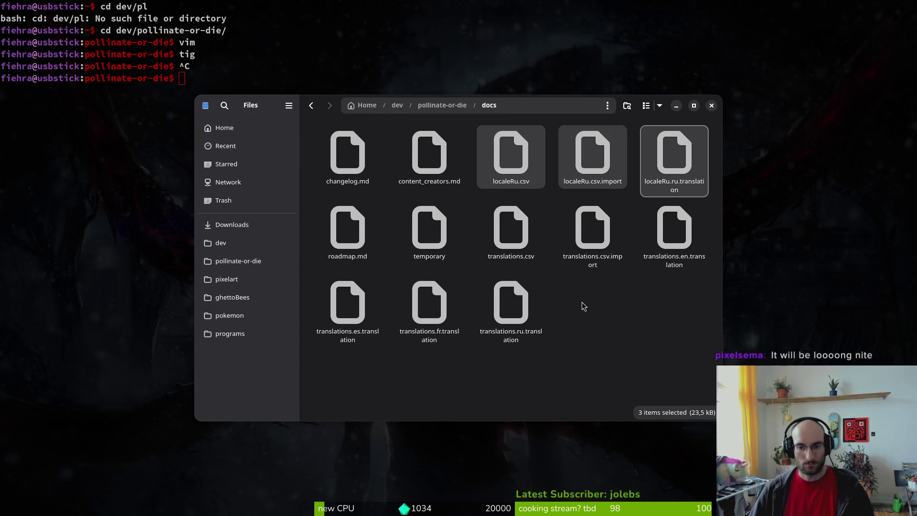
key(ctrl+x)
click(626, 321)
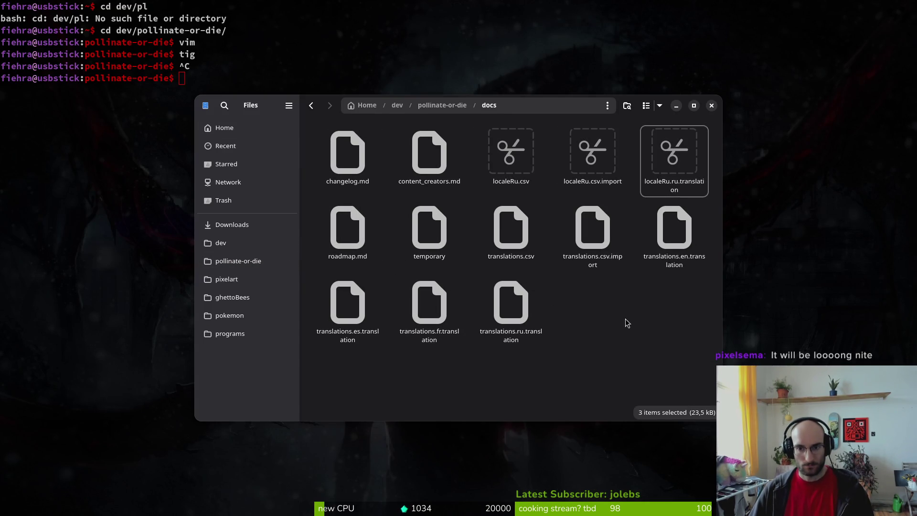
click(234, 225)
double_click(344, 145)
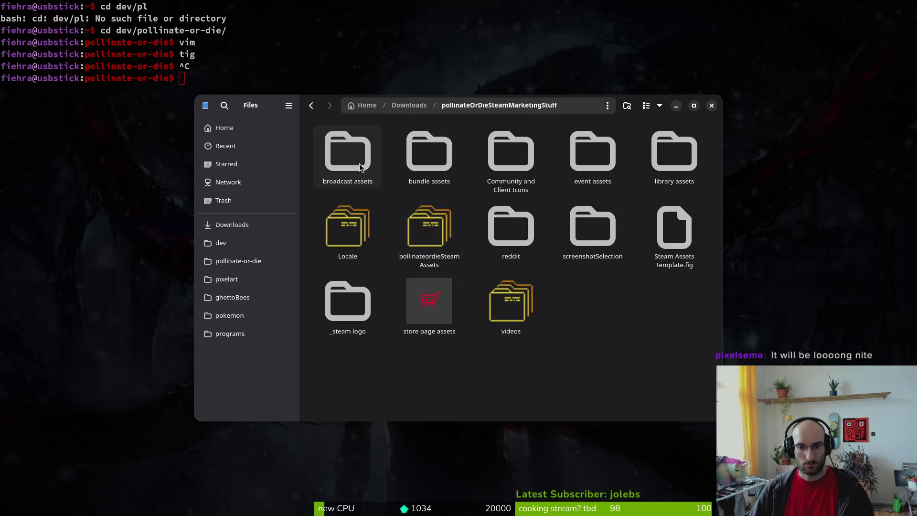
double_click(357, 226)
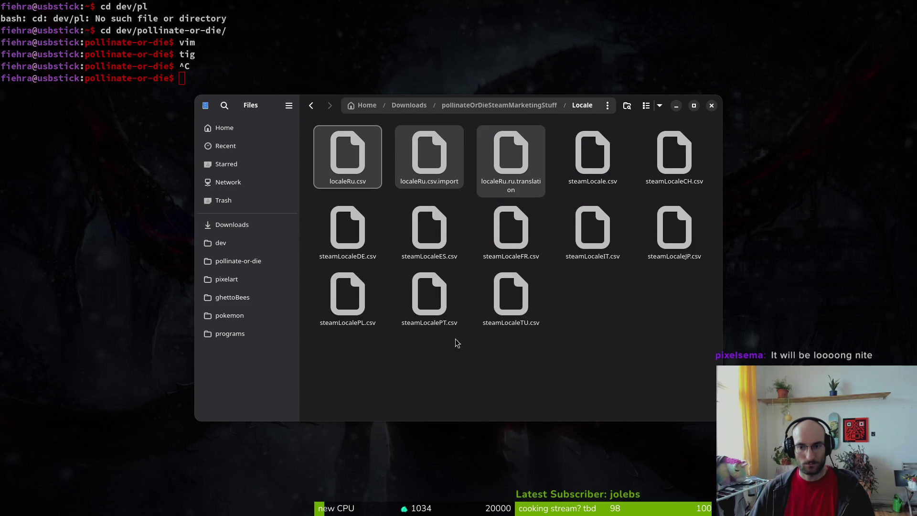
Step: Copy translations.csv from the docs folder into the Locale folder
click(234, 260)
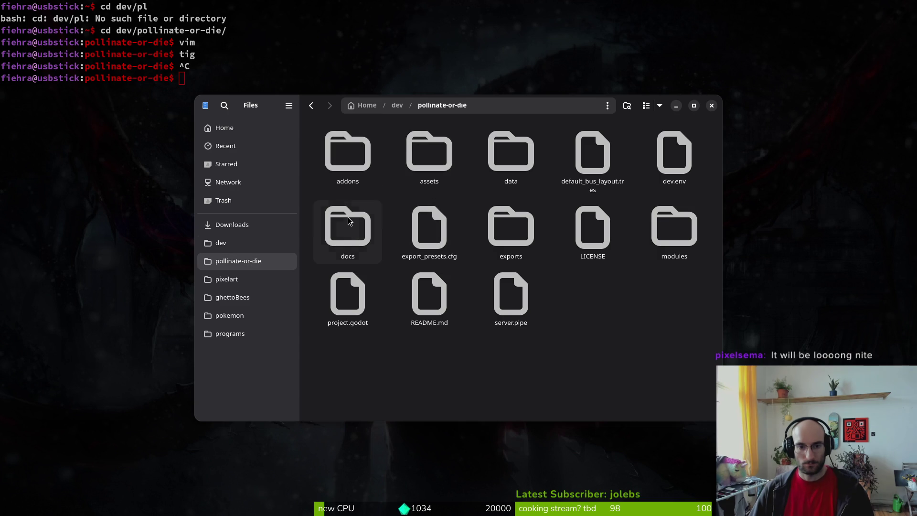
double_click(351, 235)
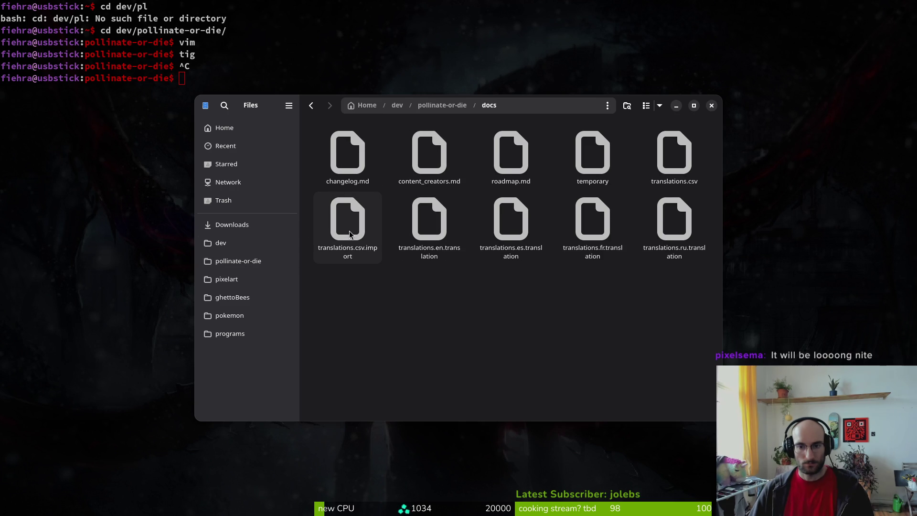
click(674, 155)
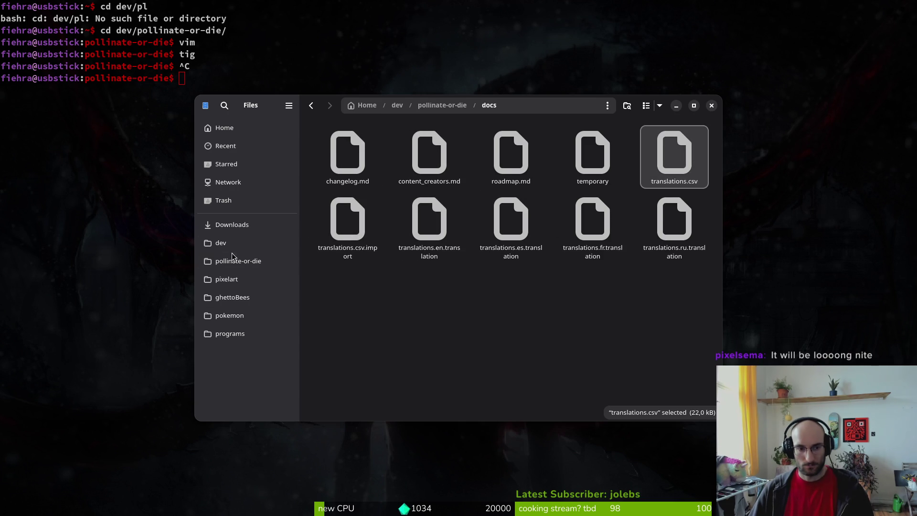
click(231, 225)
double_click(347, 152)
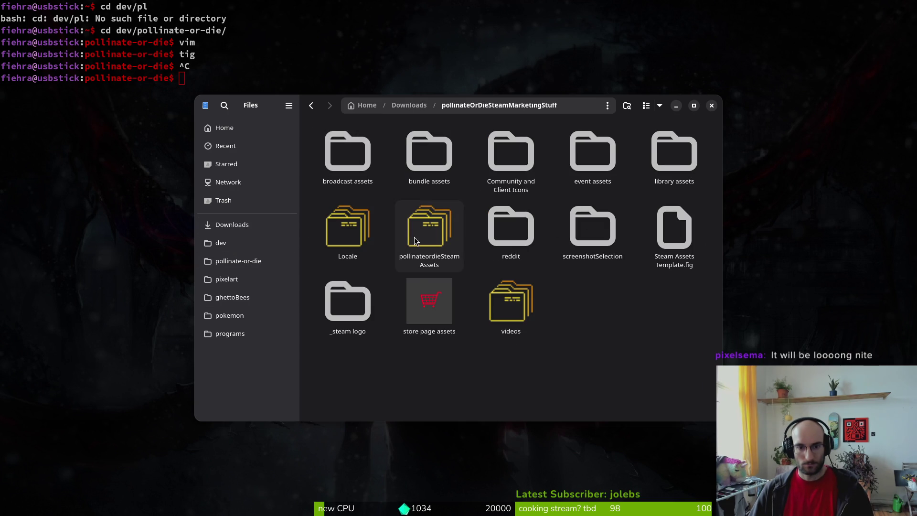
double_click(348, 229)
key(End)
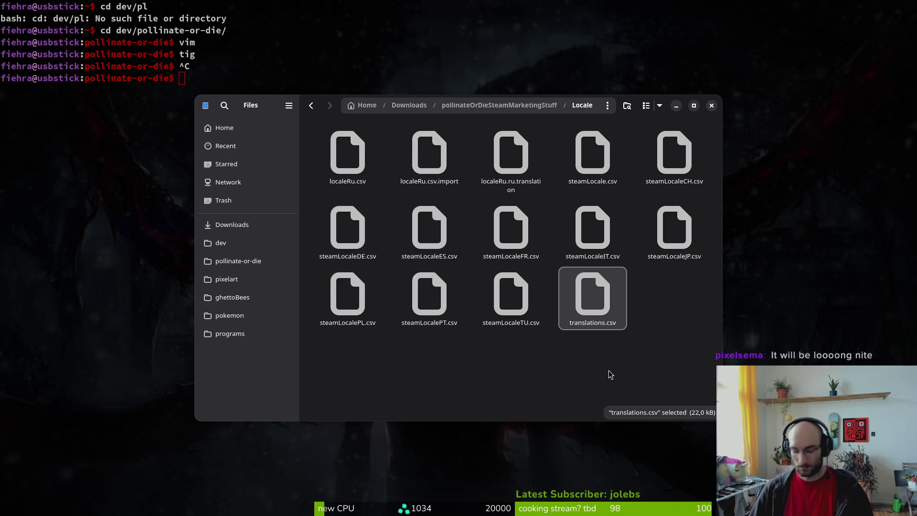
Step: Rename the copy to gameTranslationsFeb5th.csv, then to translationsGameFebruary5th.csv, and close Files
key(F2)
text(gameT)
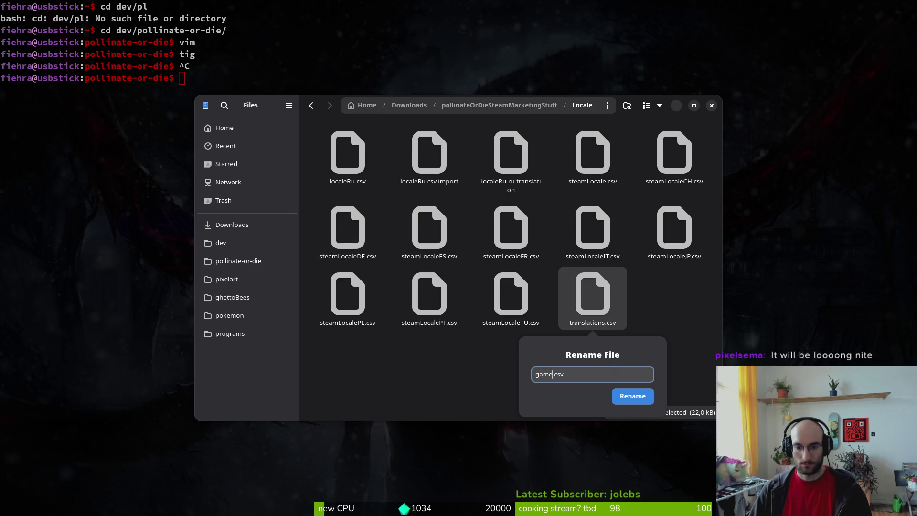
text(ranslations)
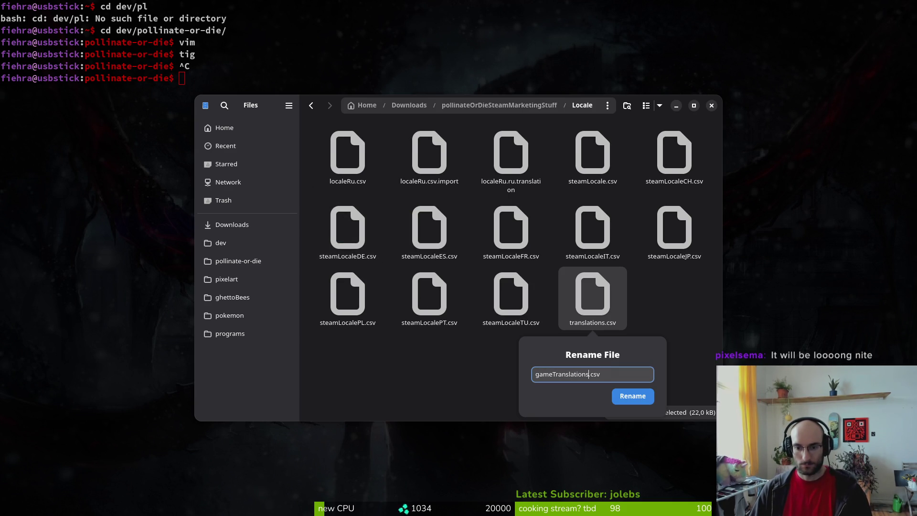
text(Feb)
text(5th)
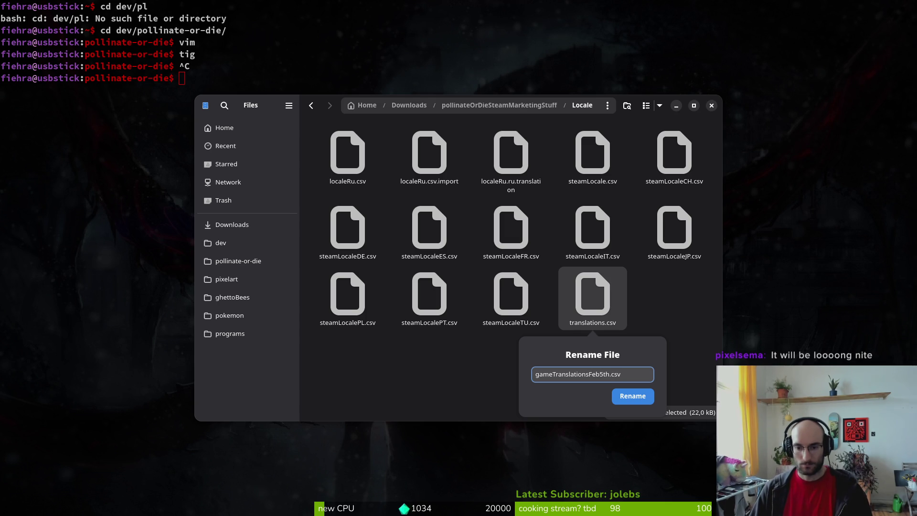
click(640, 399)
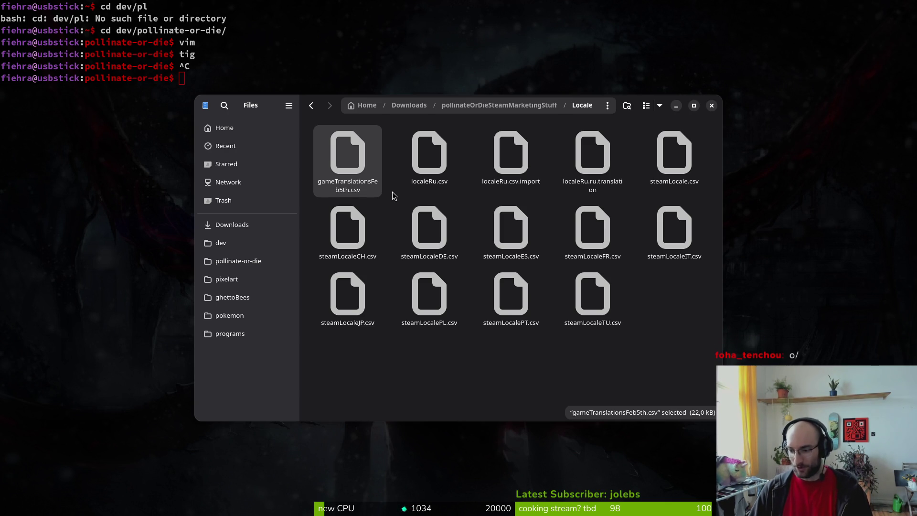
key(F2)
text(translations)
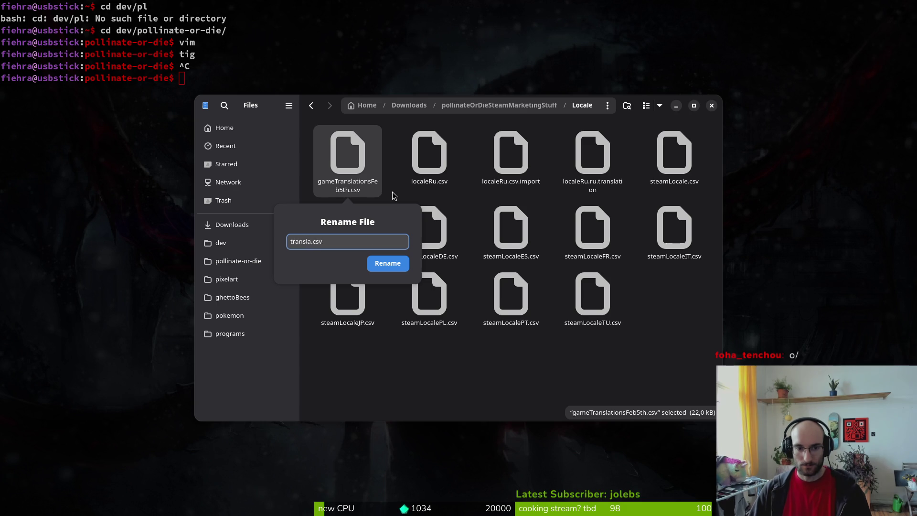
text(Game)
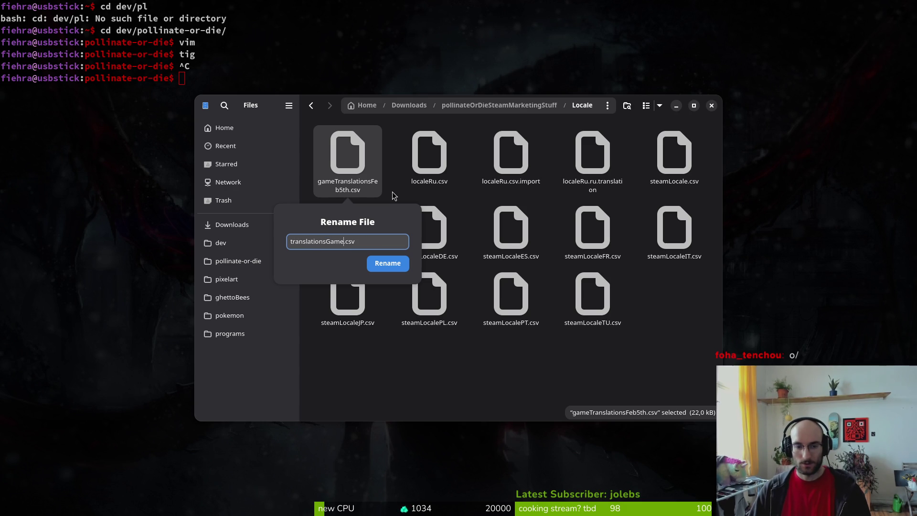
text(February)
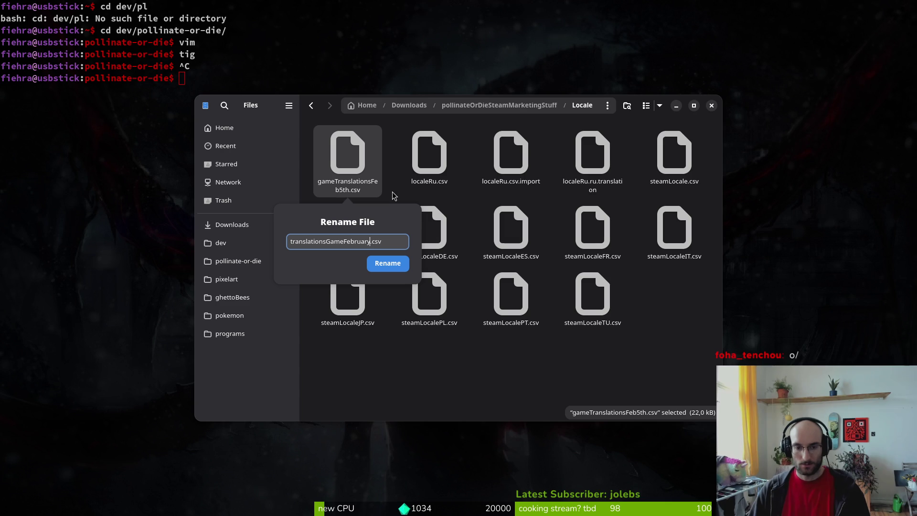
text(5h)
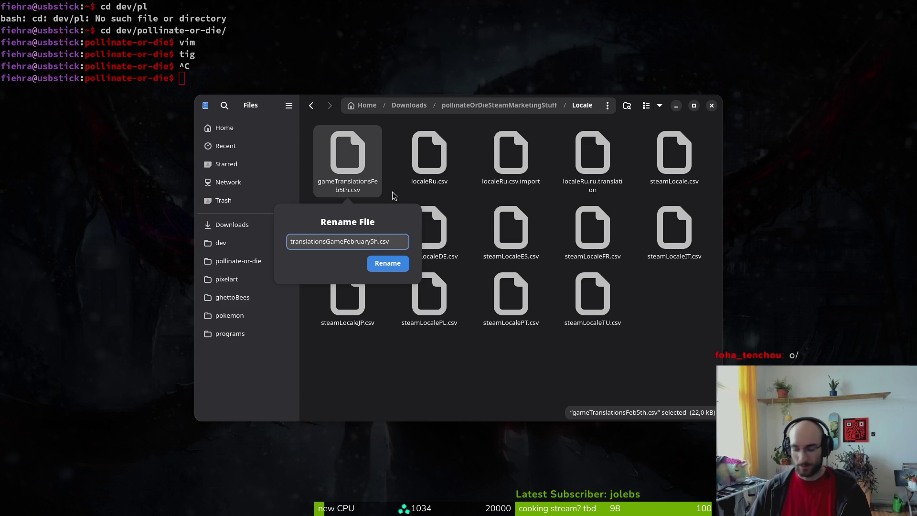
key(BackSpace)
text(th)
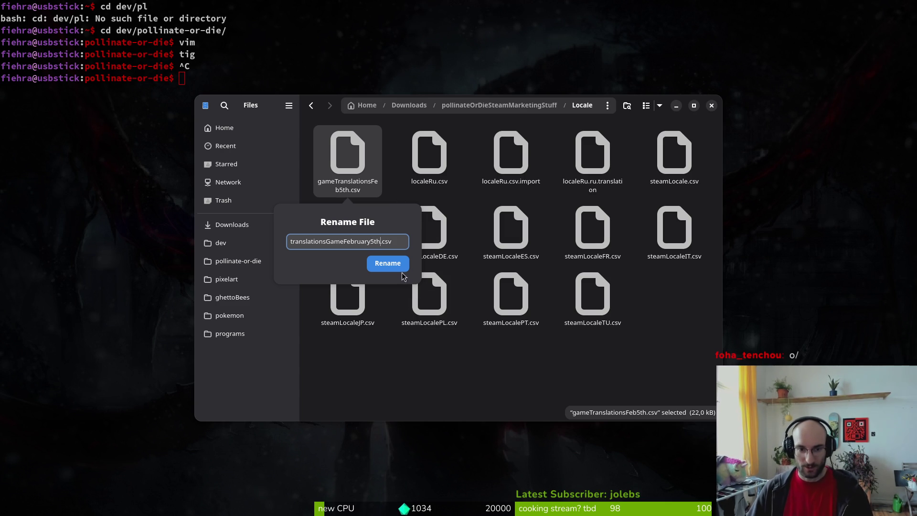
click(395, 263)
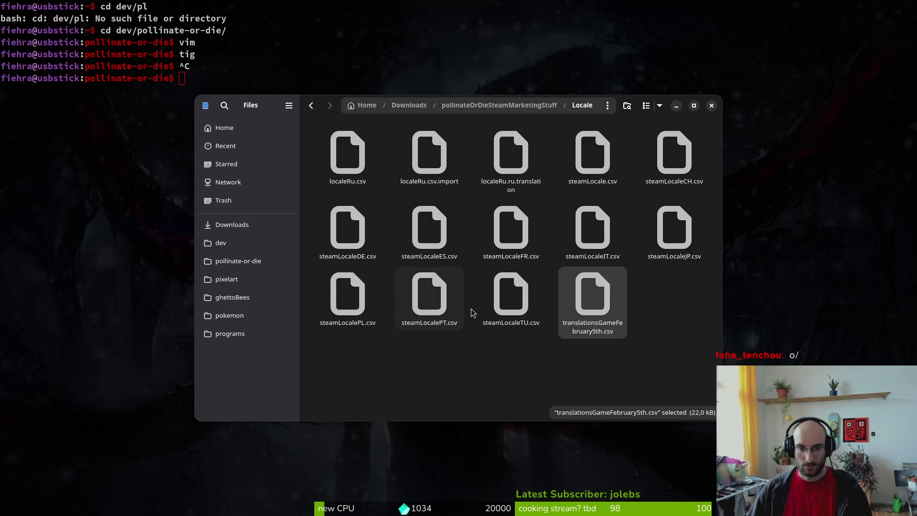
click(711, 105)
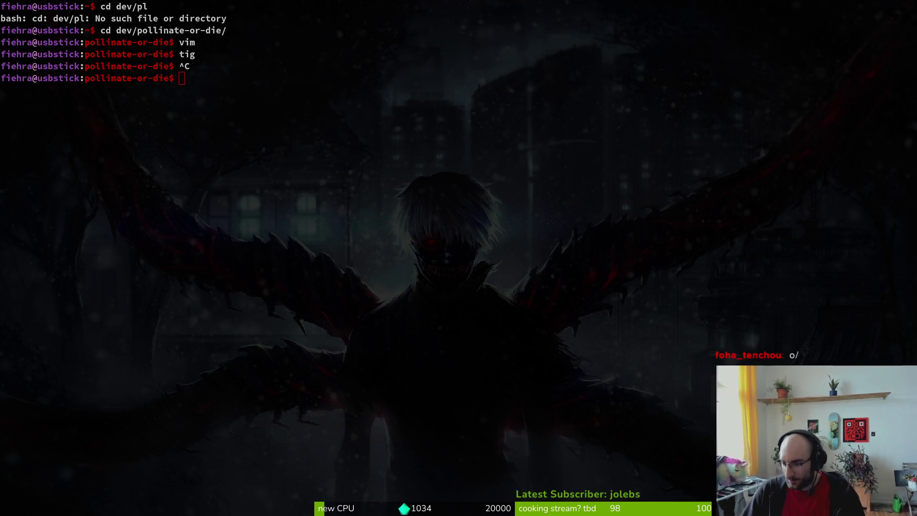
Step: Cycle through the open windows and settle on a Files window
key(alt+Tab)
key(super)
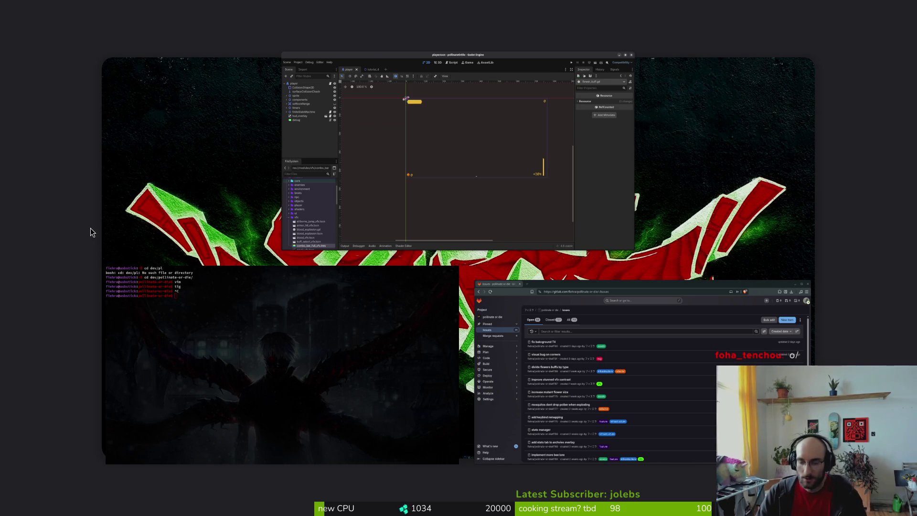
key(super+e)
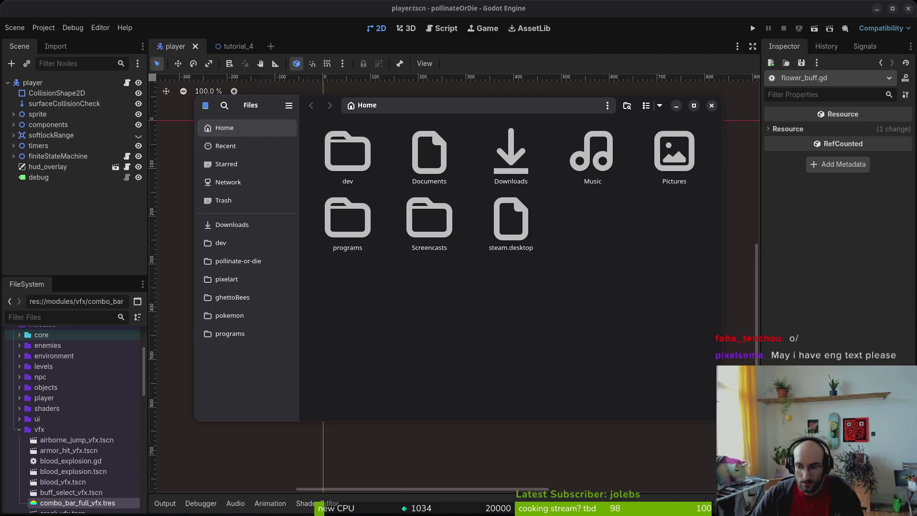
key(ctrl+w)
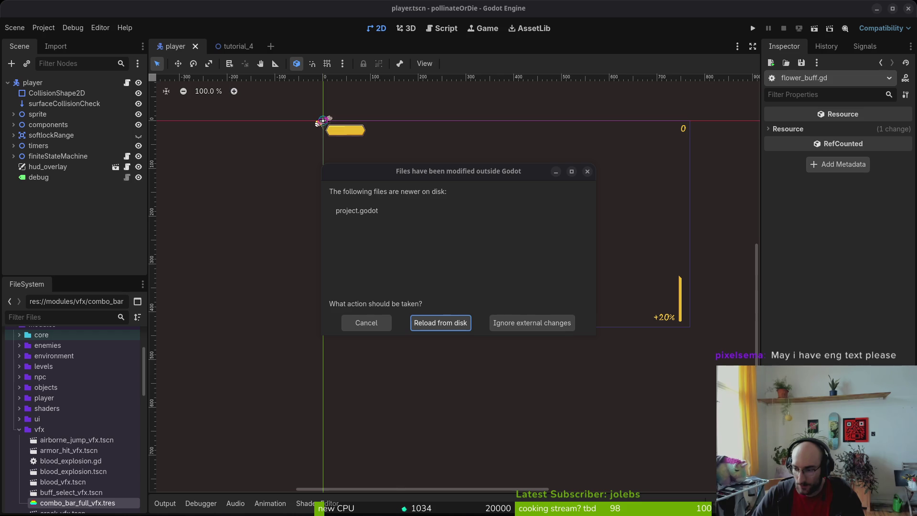
key(super)
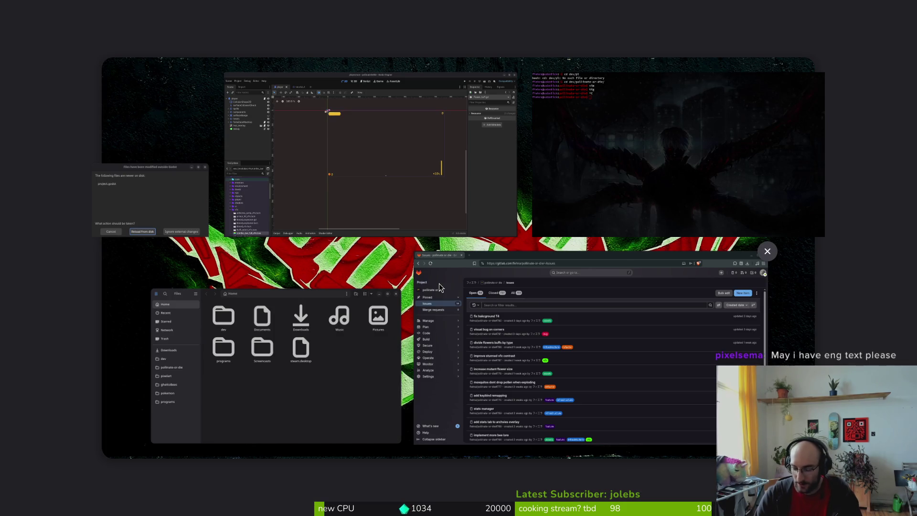
key(super)
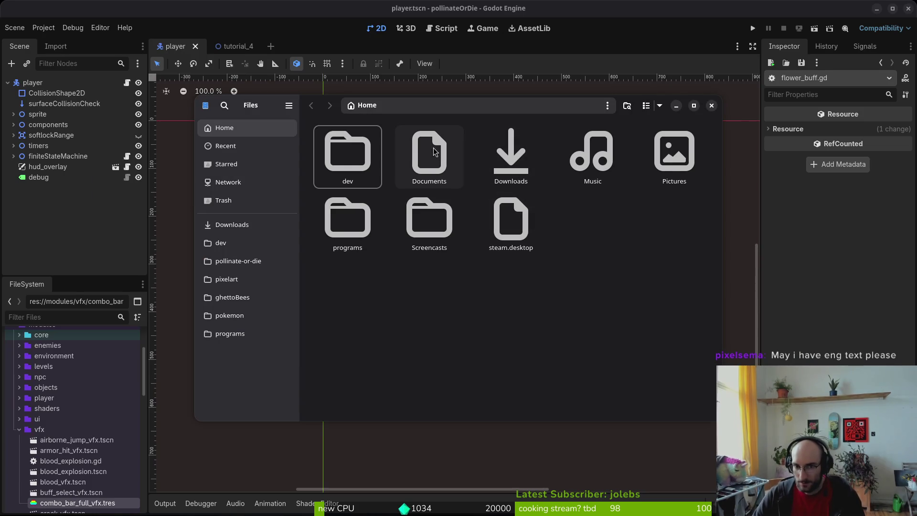
Step: Browse to Downloads > pollinateOrDieSteamMarketingStuff > Locale and open localeRu.csv
double_click(345, 160)
key(alt+Left)
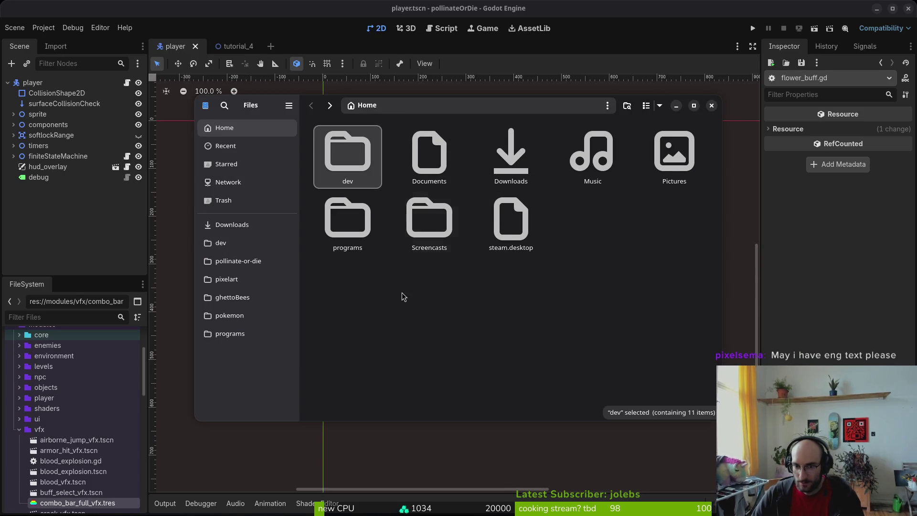
double_click(514, 152)
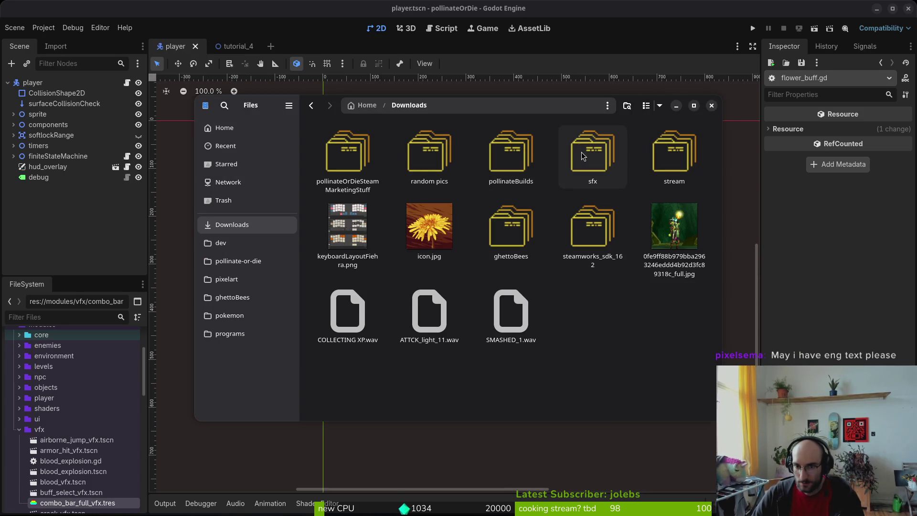
double_click(345, 152)
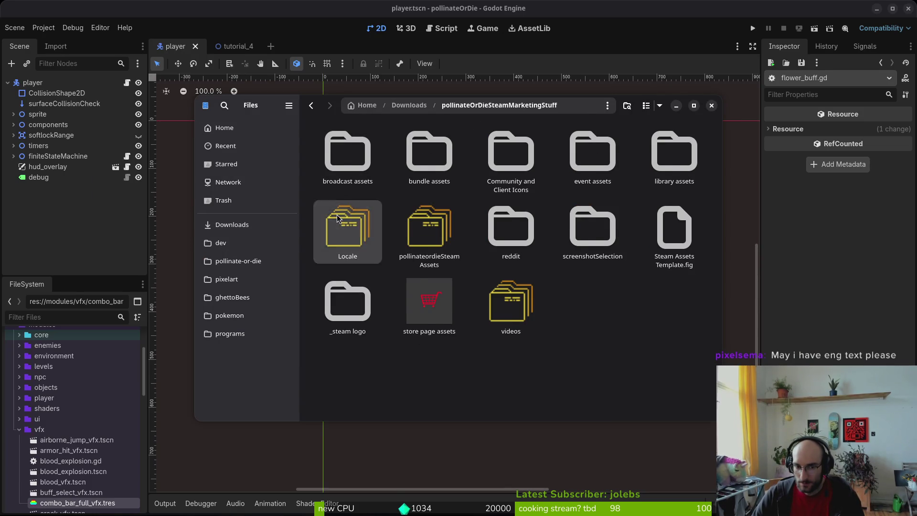
double_click(358, 245)
click(352, 158)
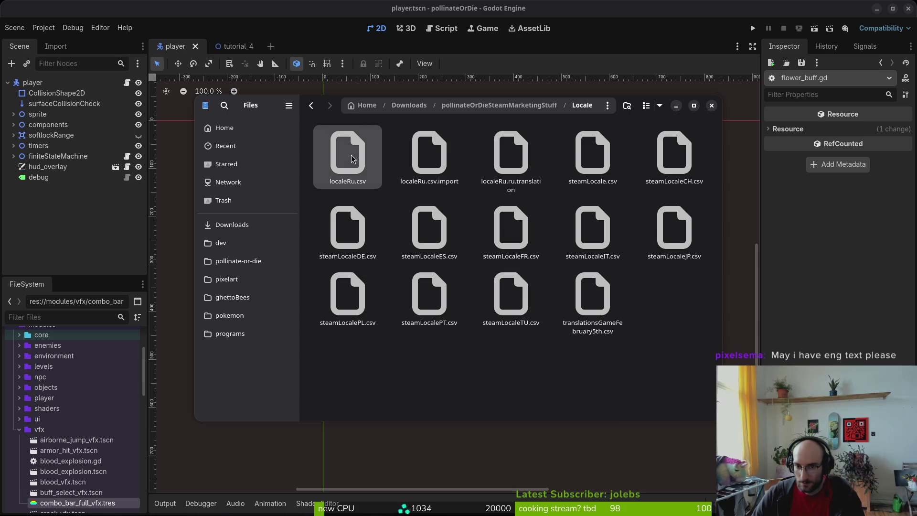
double_click(352, 159)
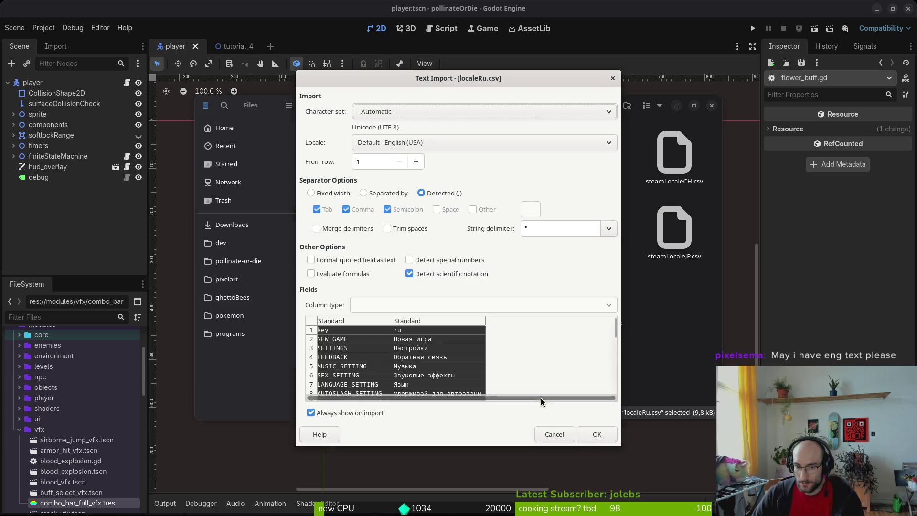
Step: Accept the text import for localeRu.csv, then open translationsGameFebruary5th.csv in Calc
click(593, 435)
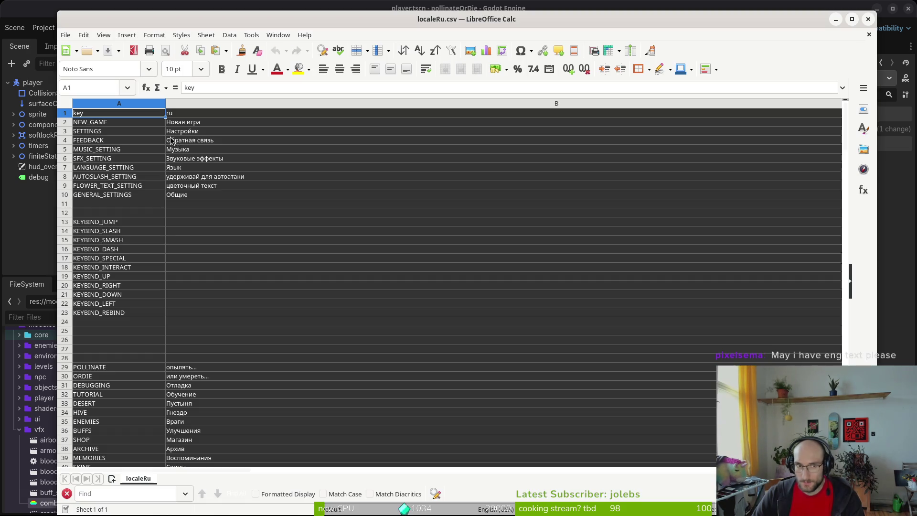
key(alt+Tab)
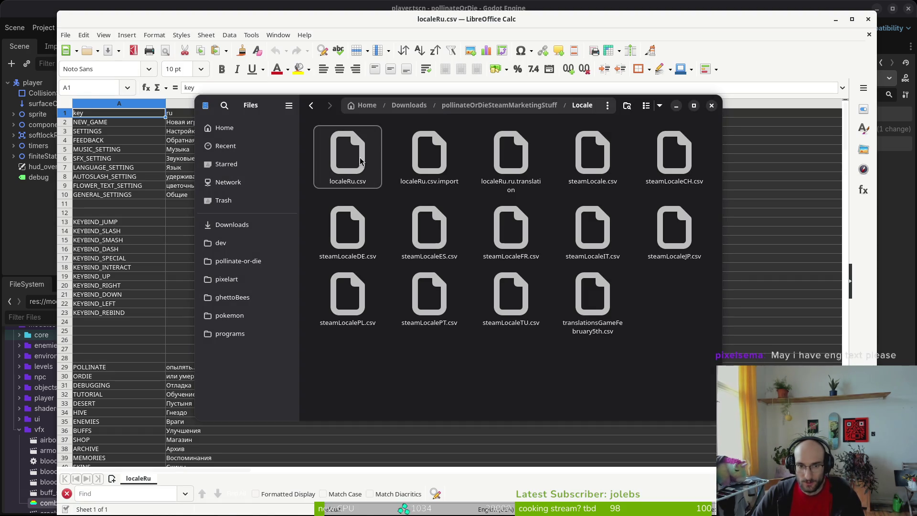
key(alt+Up)
key(Return)
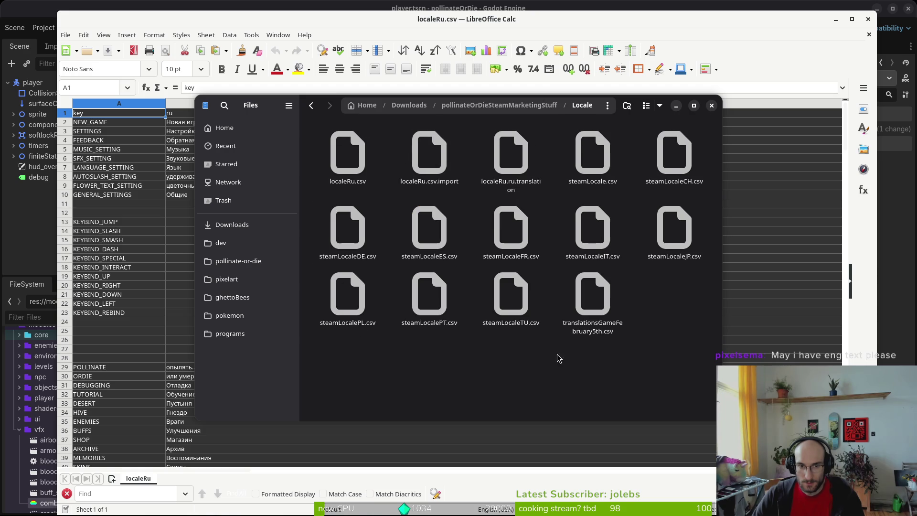
double_click(586, 293)
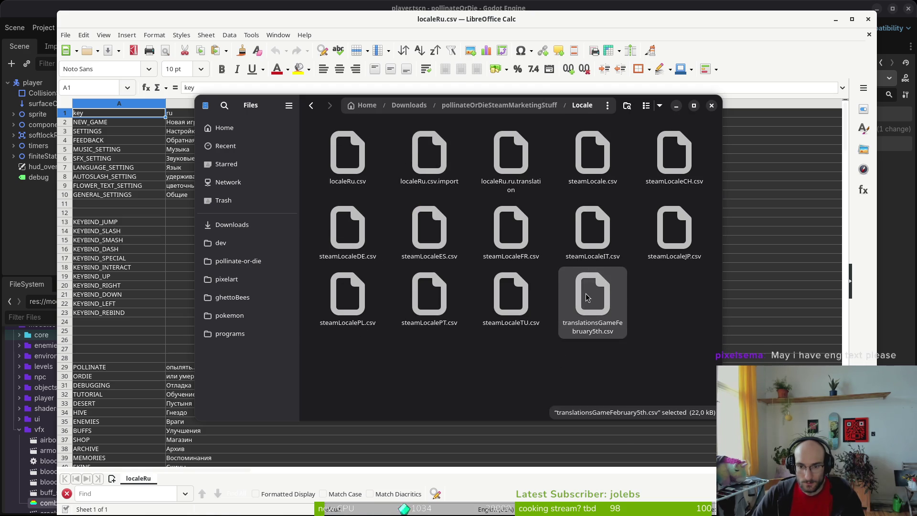
click(595, 433)
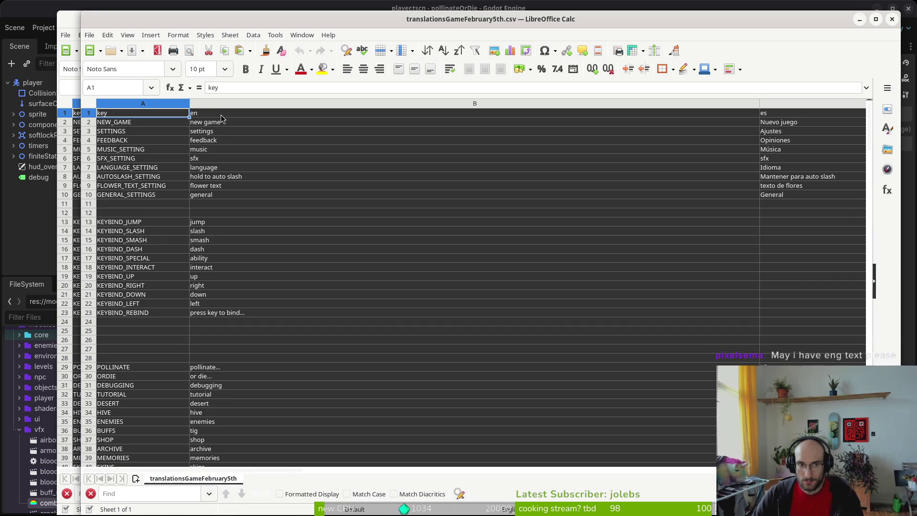
Step: Copy the English en column B and paste it into a new column after the keys in localeRu.csv
click(221, 105)
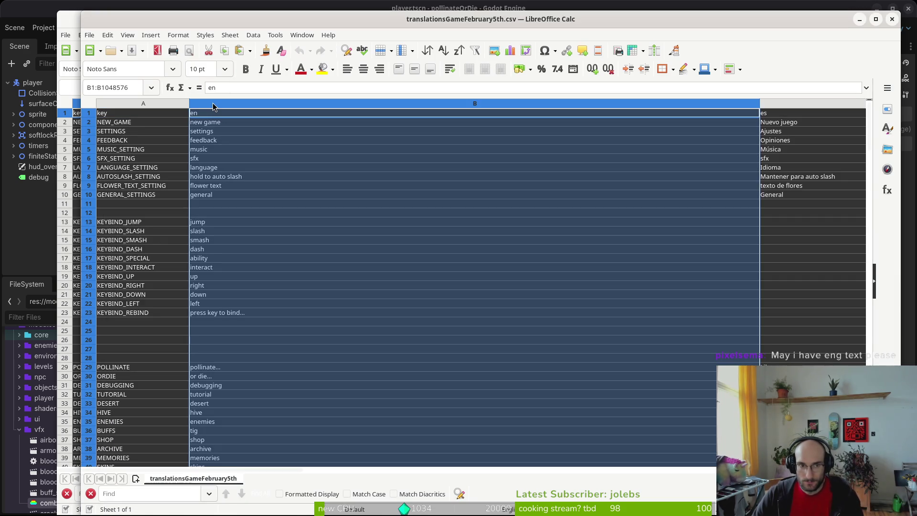
key(ctrl+c)
key(alt+Tab)
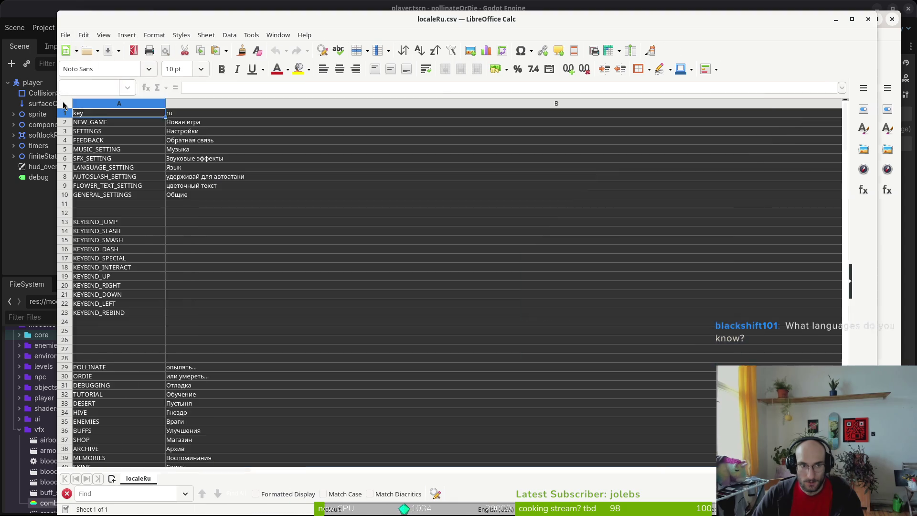
right_click(151, 103)
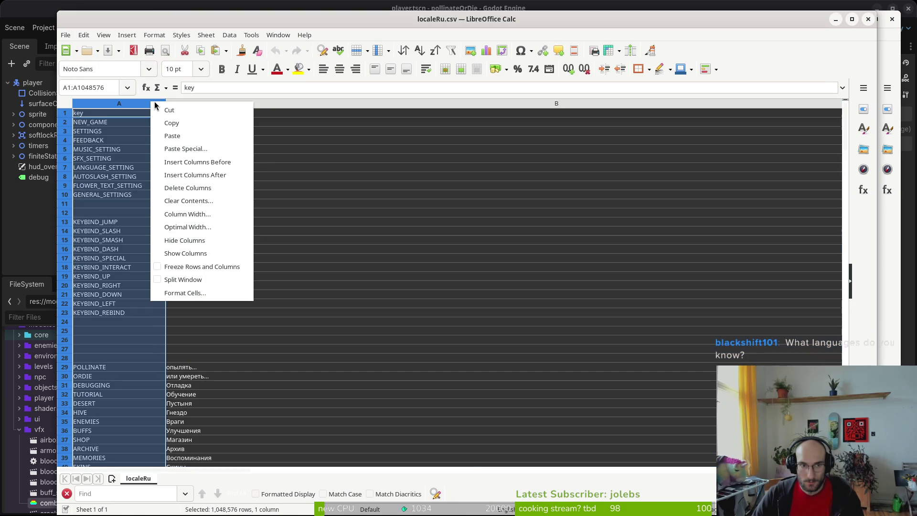
click(201, 175)
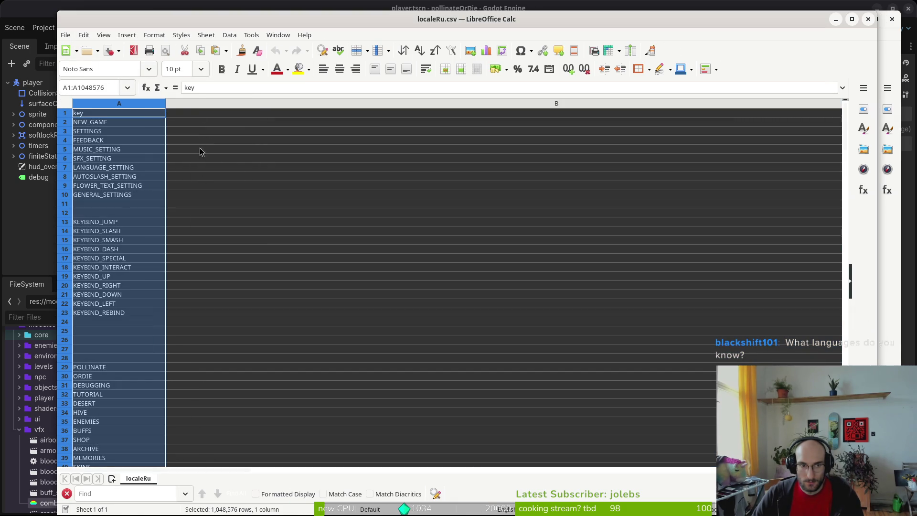
click(190, 104)
key(ctrl+v)
click(213, 143)
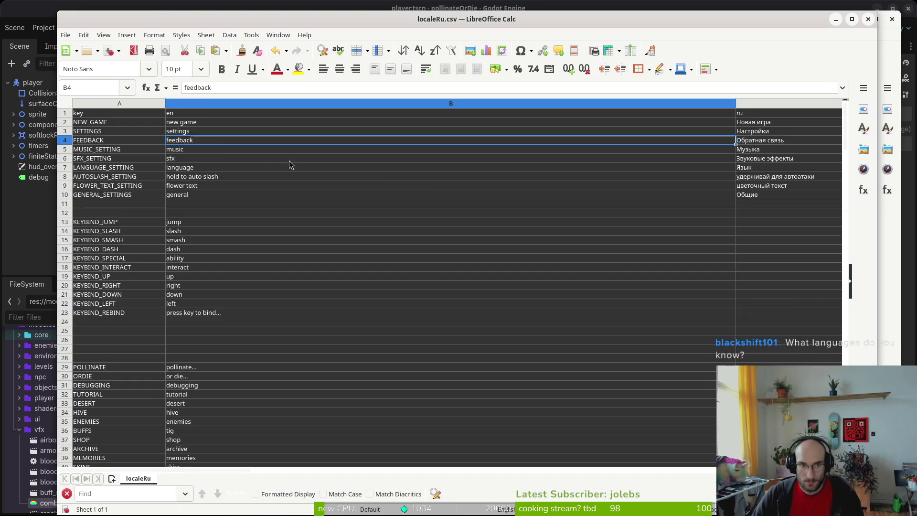
Step: Save localeRu.csv in Text CSV format and check the new entries in column B
key(ctrl+s)
click(546, 312)
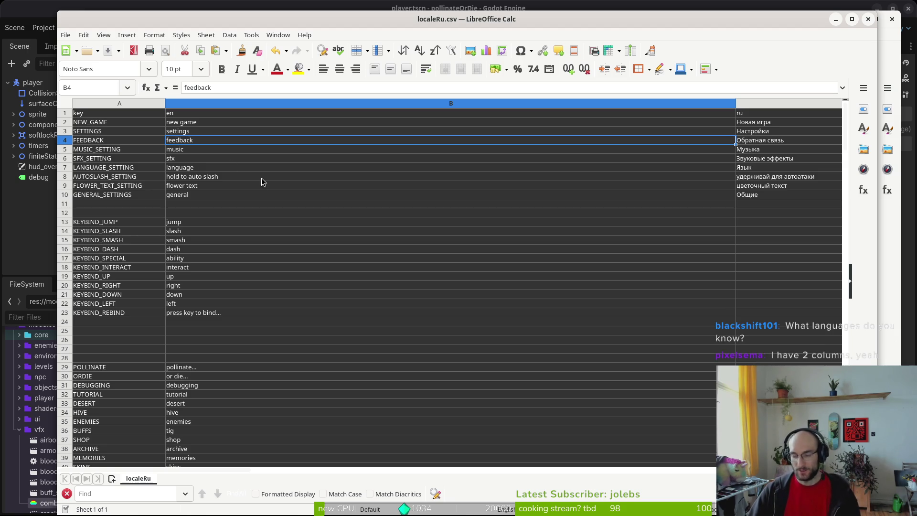
click(204, 121)
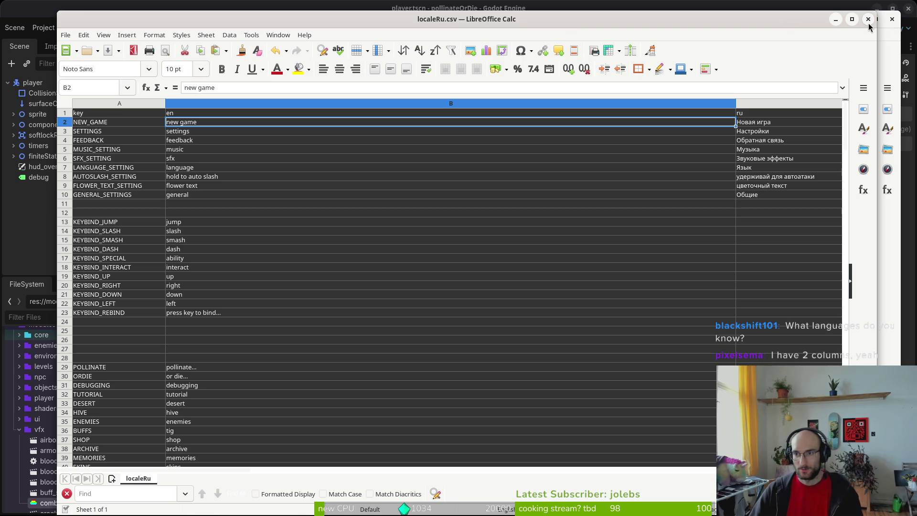
scroll(634, 284, down, 8)
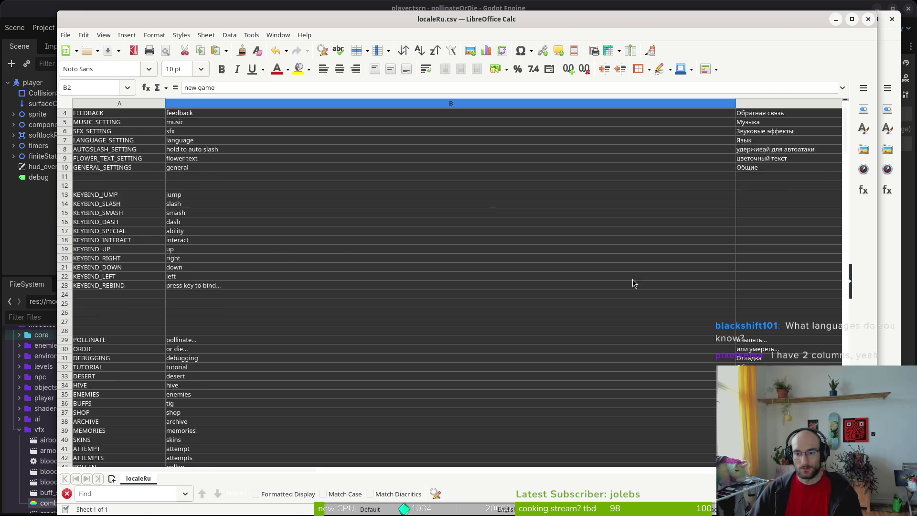
scroll(634, 283, down, 6)
Step: Close both spreadsheets and start dragging localeRu.csv in the Locale folder
click(868, 19)
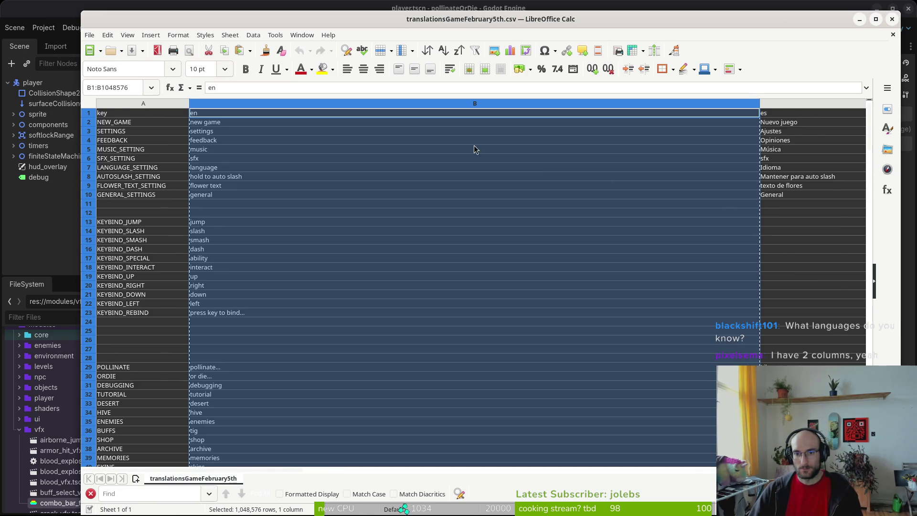
click(892, 19)
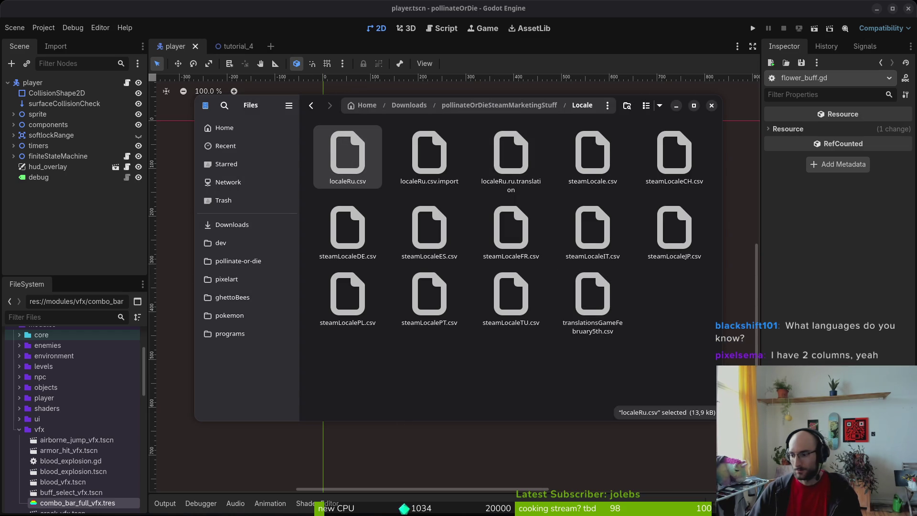
mouse_move(337, 146)
mouse_down()
mouse_move(342, 124)
mouse_move(674, 229)
mouse_move(764, 382)
mouse_move(812, 430)
mouse_up()
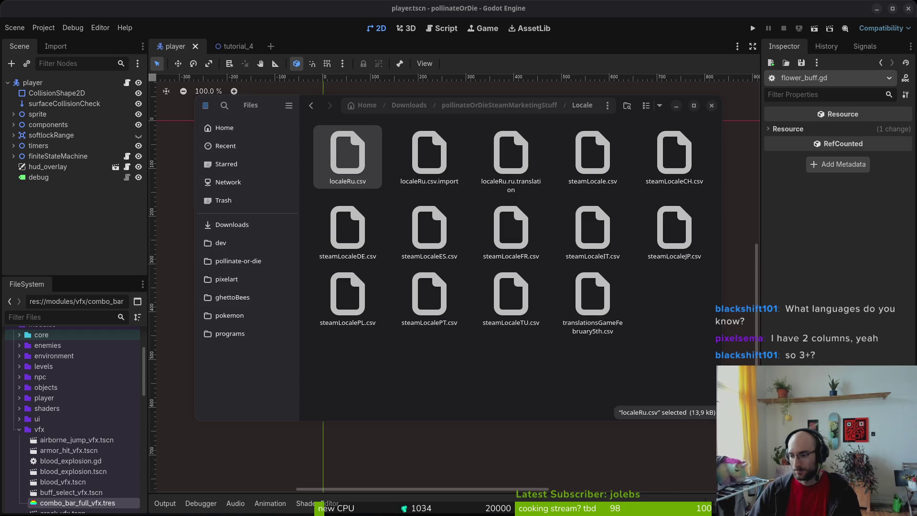
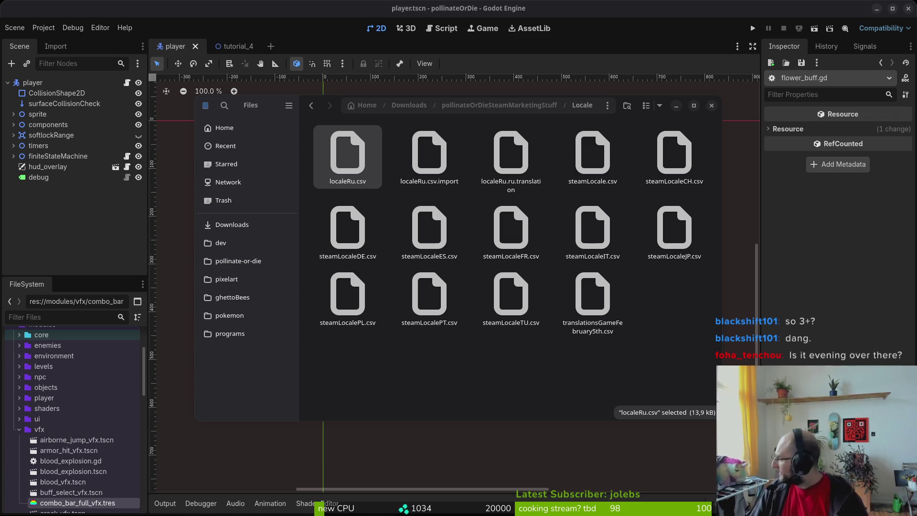
Step: Close the Locale folder Files window and reload the externally modified files from disk in Godot
key(super)
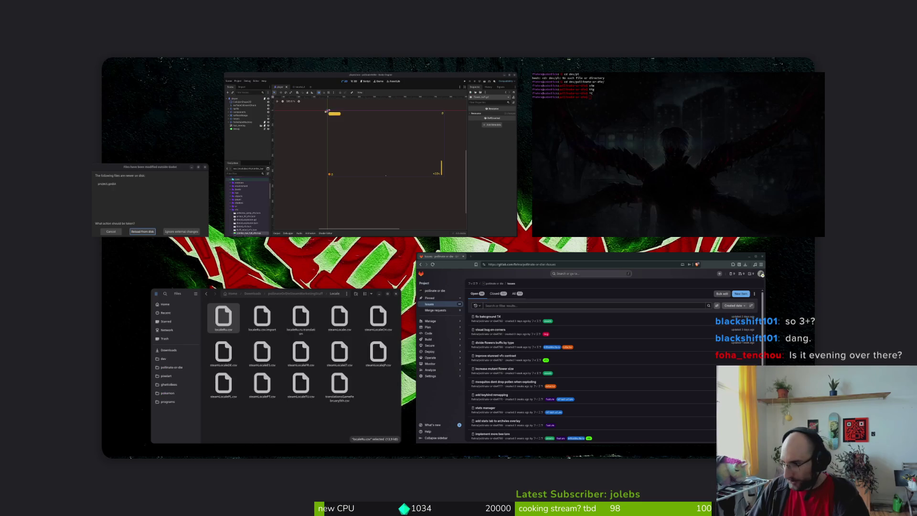
key(super)
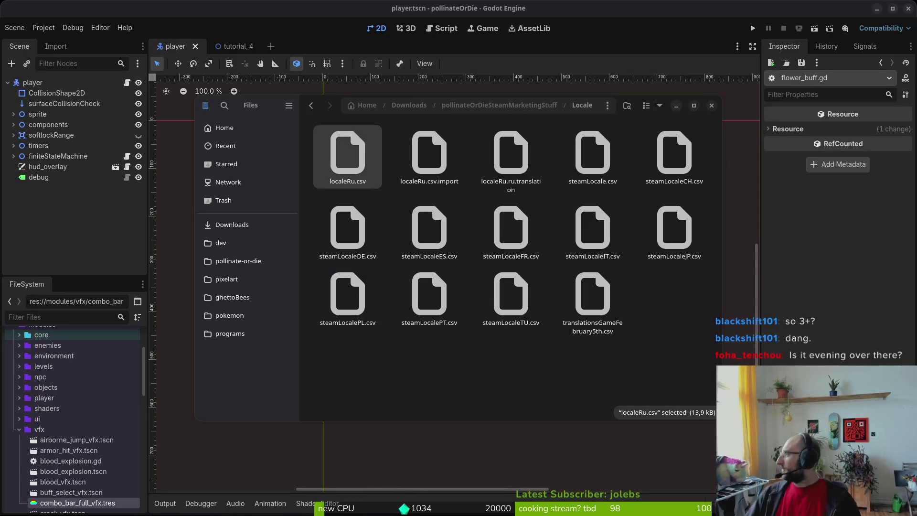
click(526, 373)
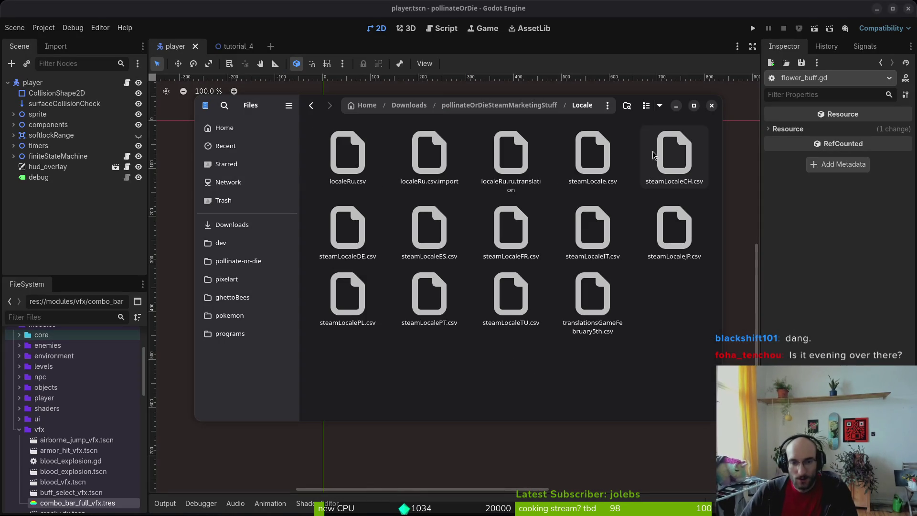
click(712, 105)
click(447, 320)
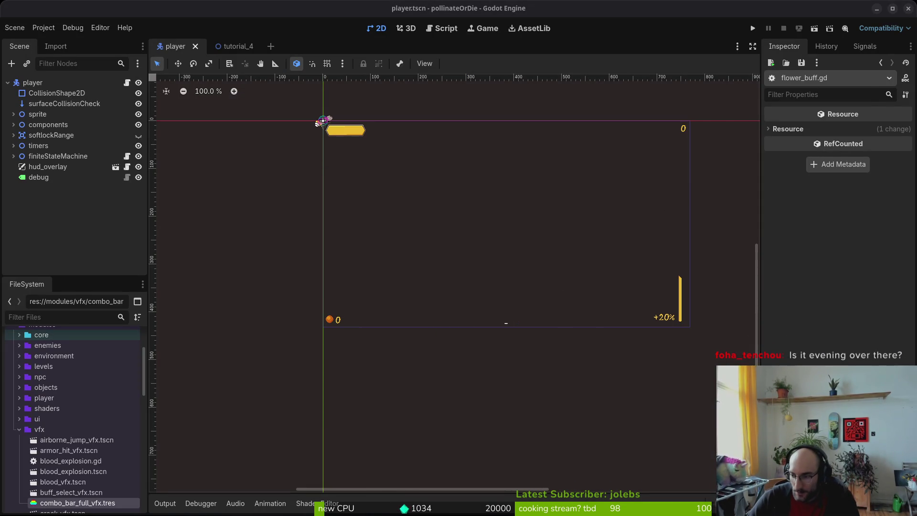
Step: Bring the pollinate-or-die GitLab issues page forward and open a new Files window at Home
key(alt+Tab)
key(super)
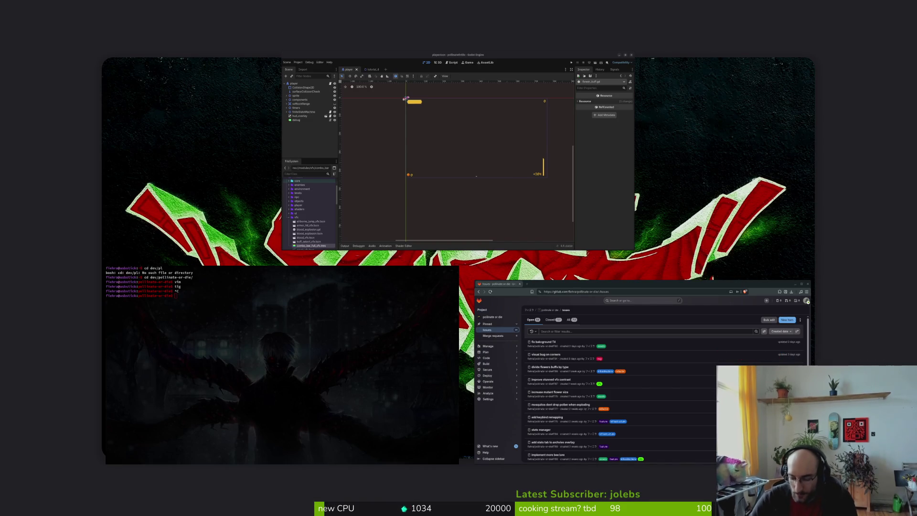
key(super)
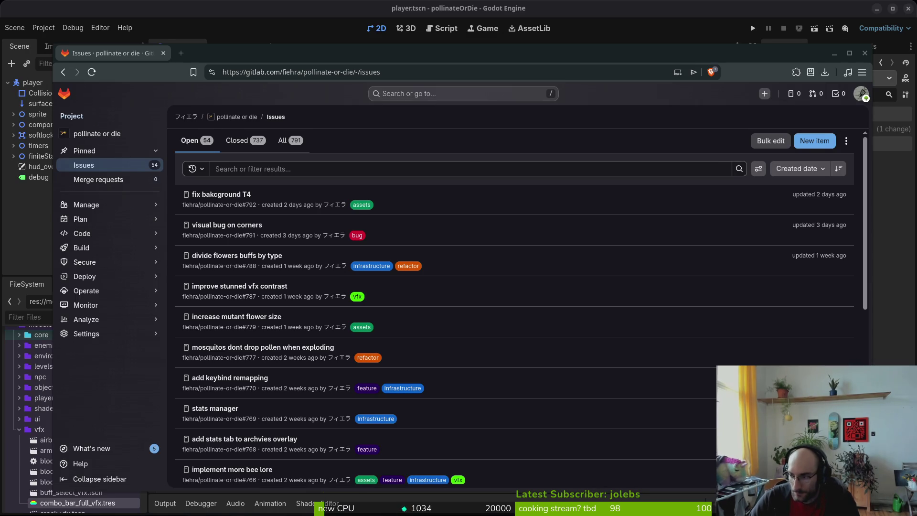
key(super)
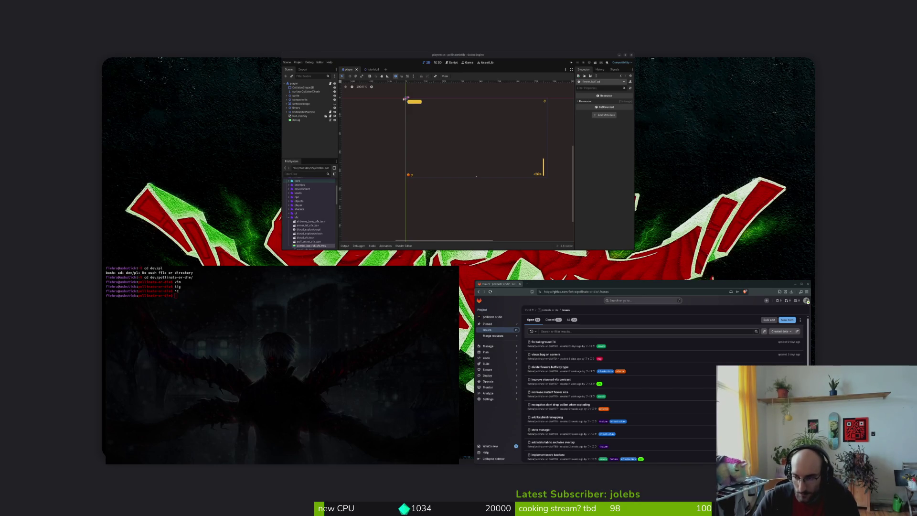
key(Return)
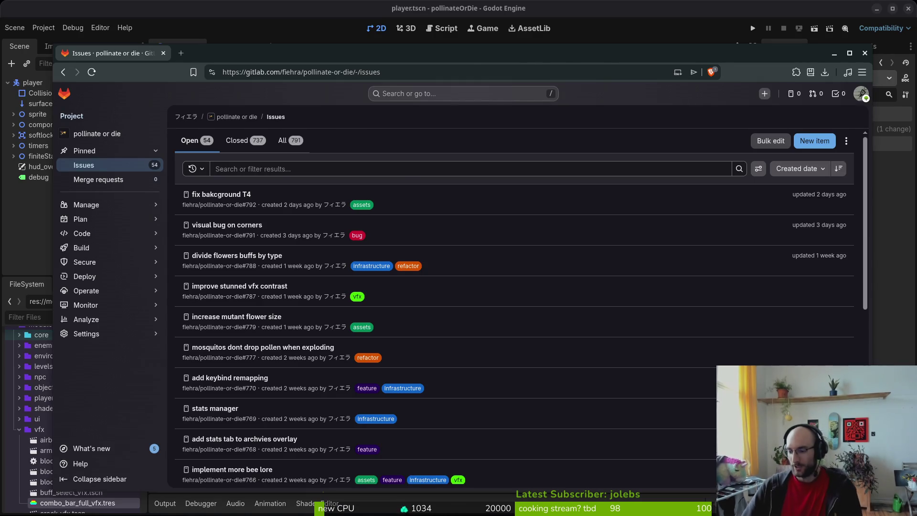
key(super)
key(Return)
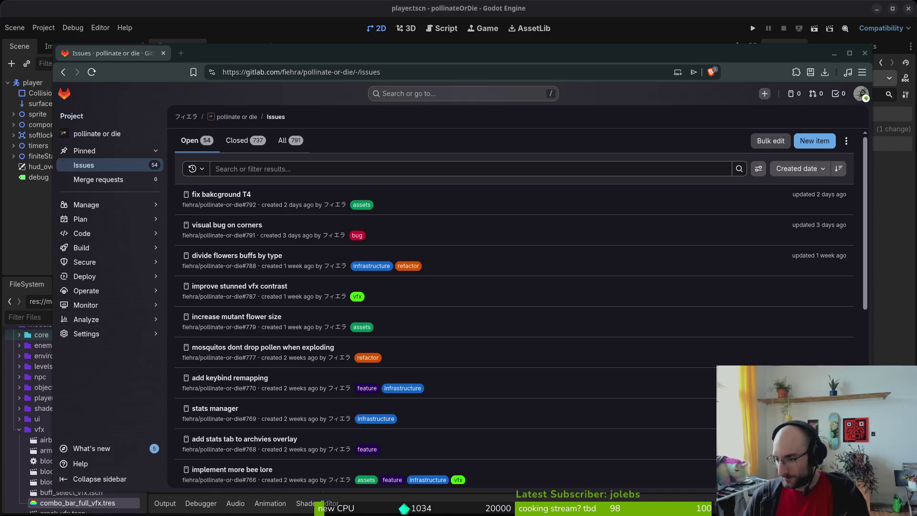
key(super)
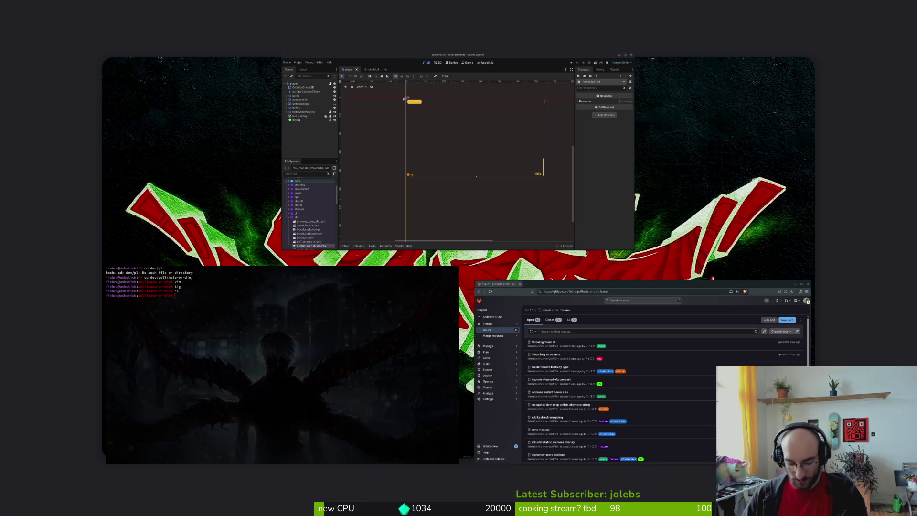
key(super)
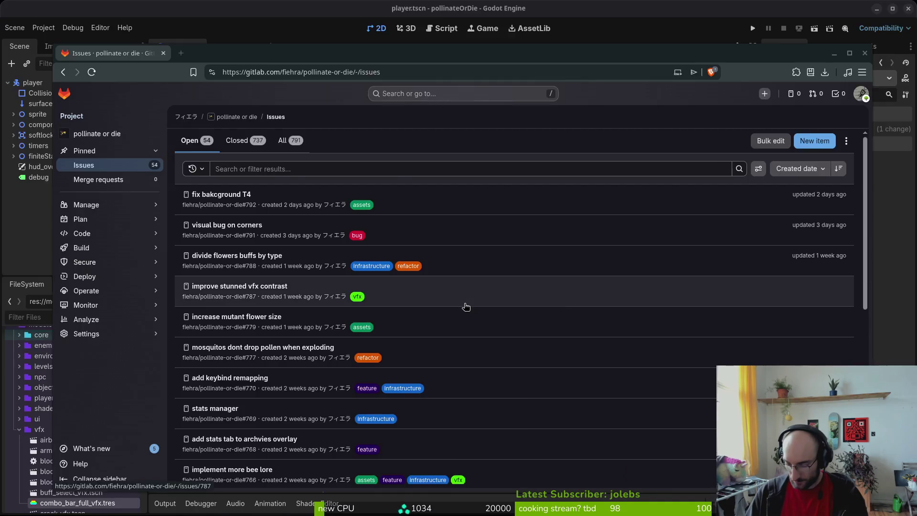
key(super)
key(super+e)
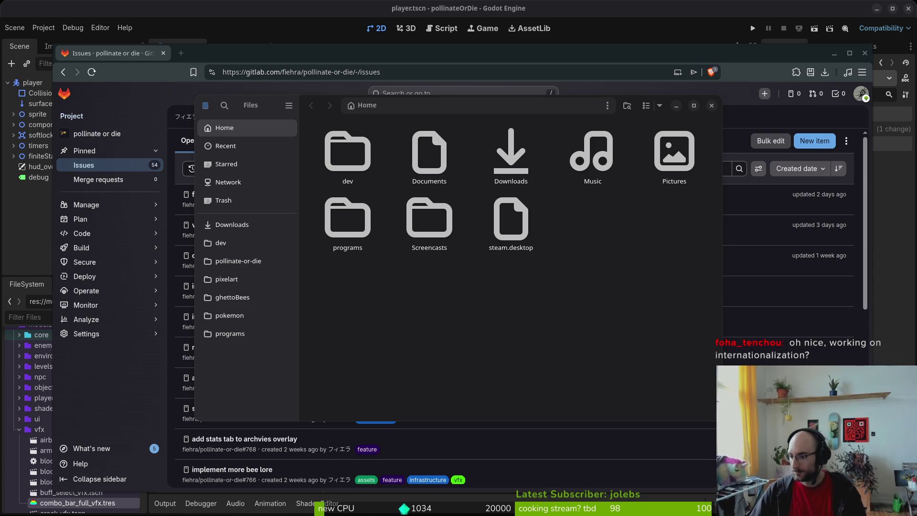
Step: Open steamLocale.csv from Downloads > pollinateOrDieSteamMarketingStuff > Locale in Calc
key(super)
key(super)
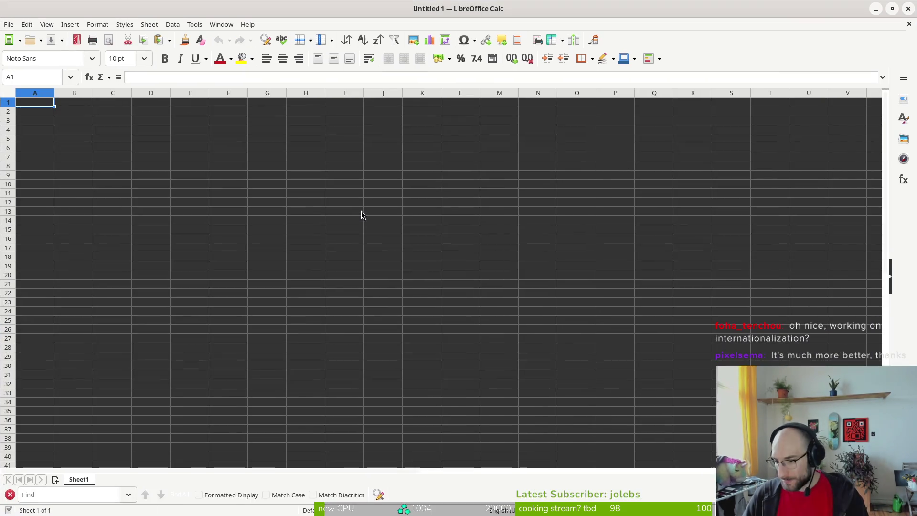
click(9, 25)
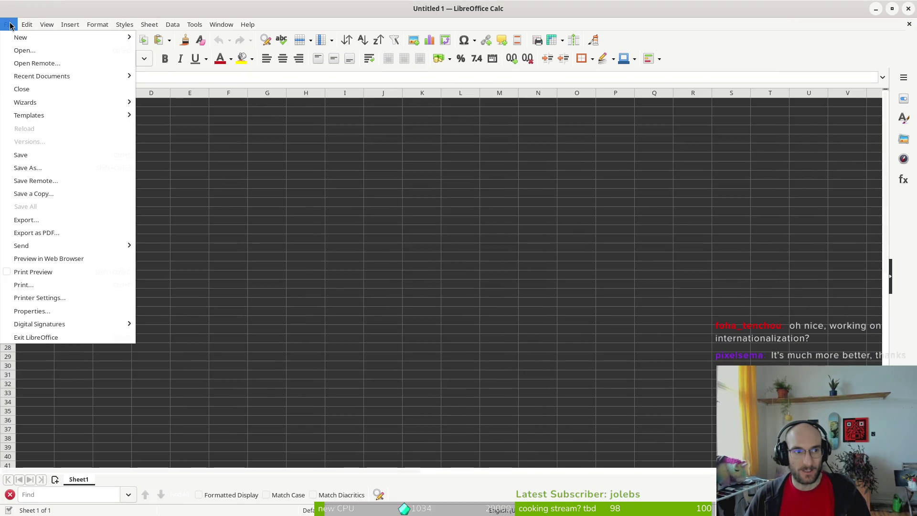
key(Right)
key(Left)
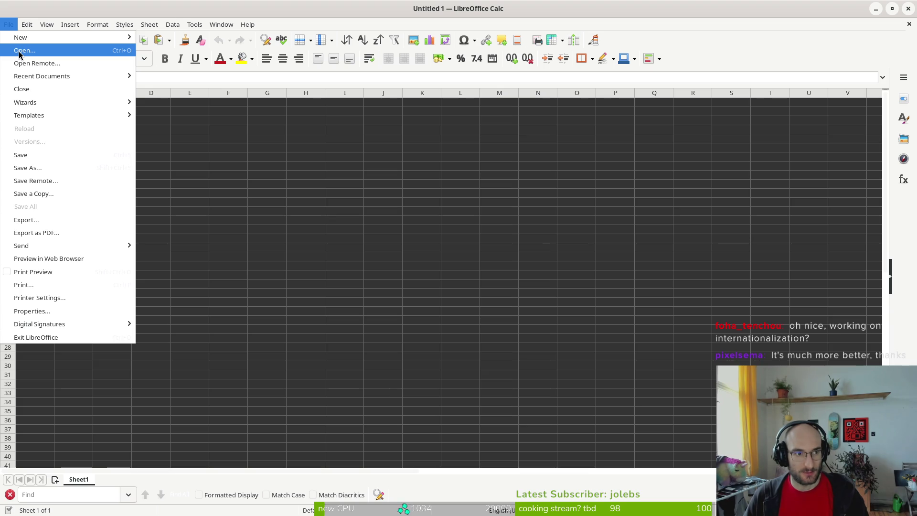
click(22, 51)
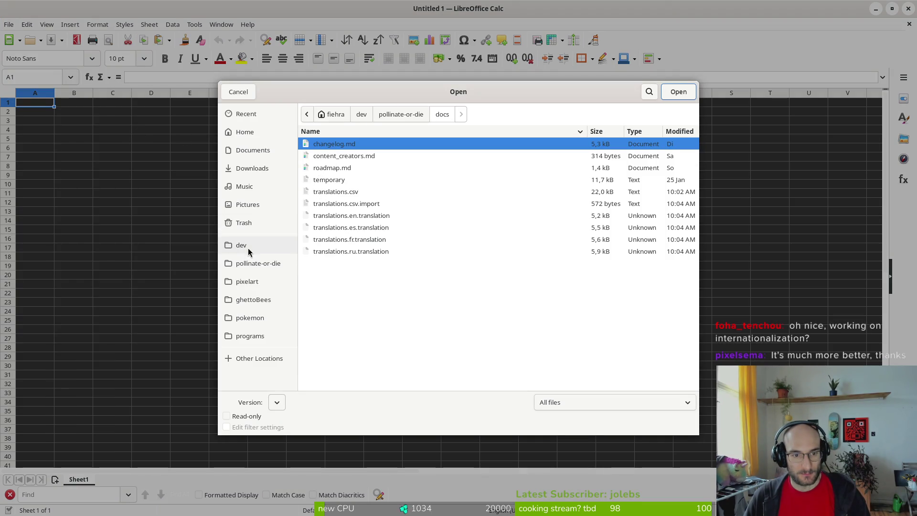
click(255, 172)
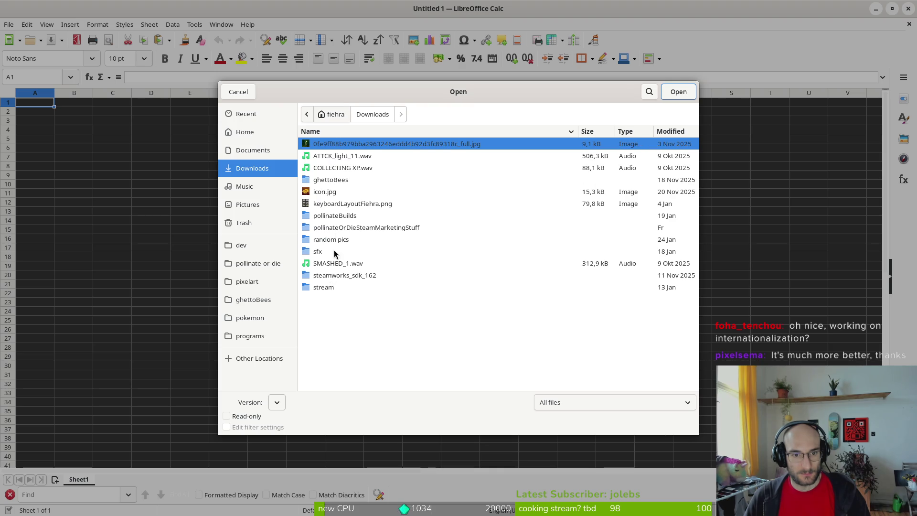
double_click(332, 229)
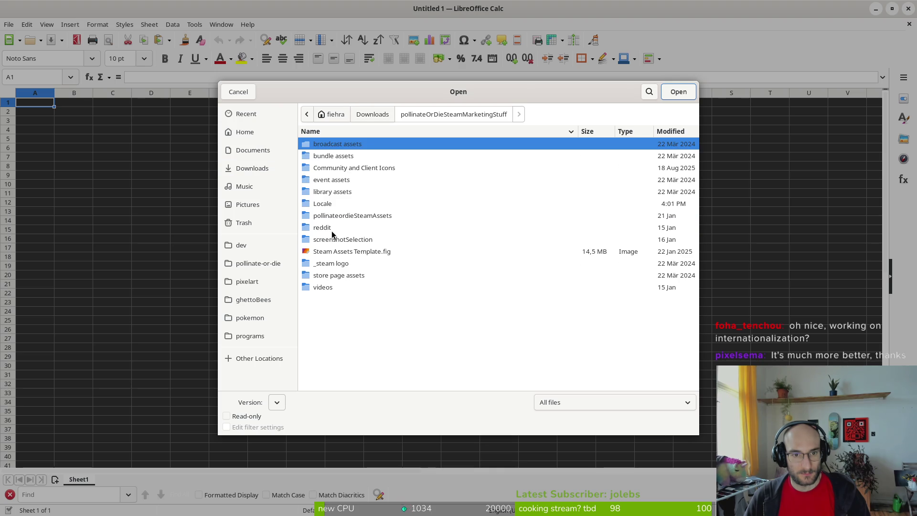
double_click(323, 204)
click(337, 181)
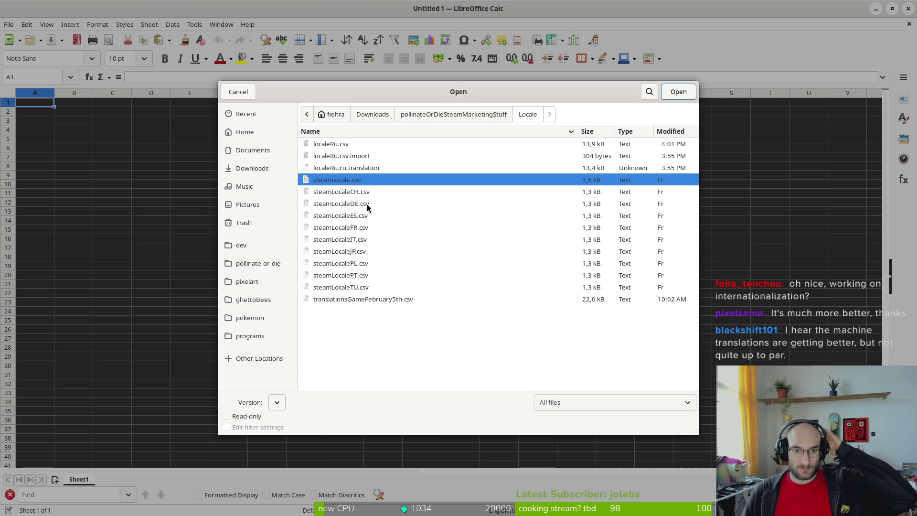
click(678, 93)
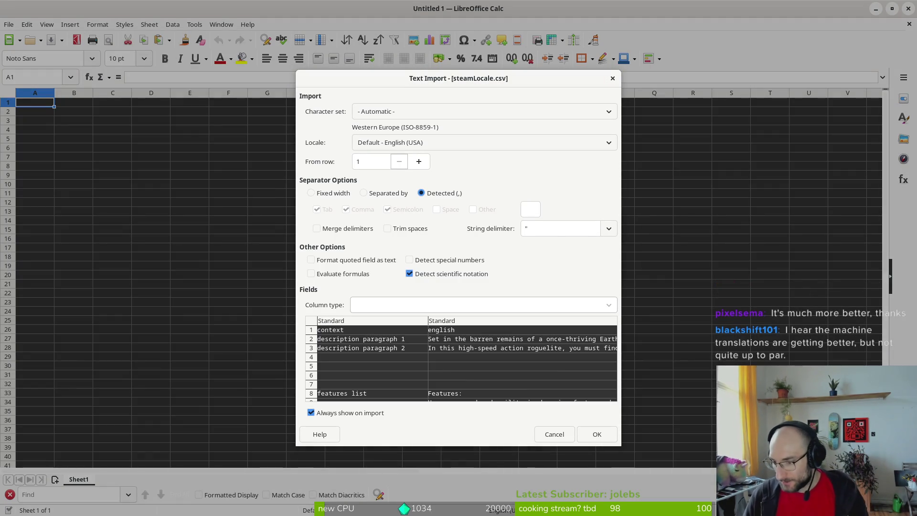
Step: Load the CSV with the default import settings and copy columns A and B
click(595, 436)
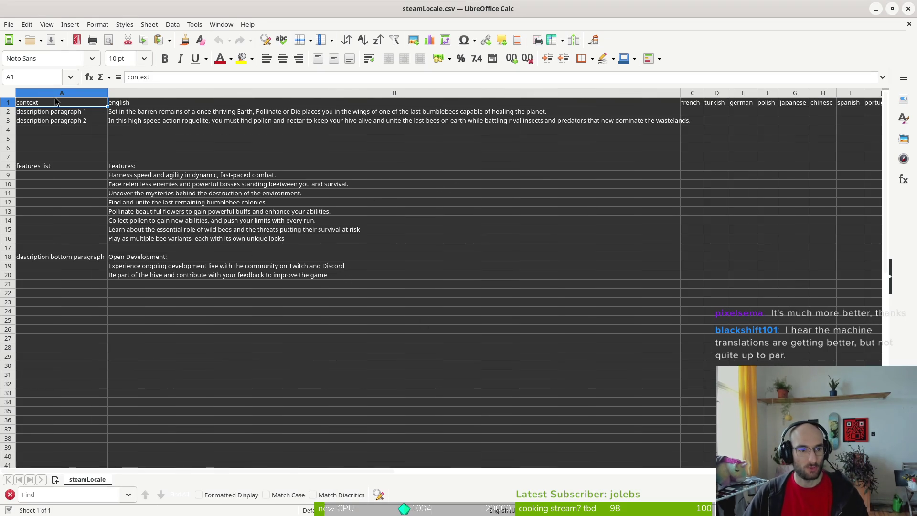
mouse_move(57, 93)
mouse_down()
mouse_move(72, 120)
mouse_move(214, 210)
mouse_up()
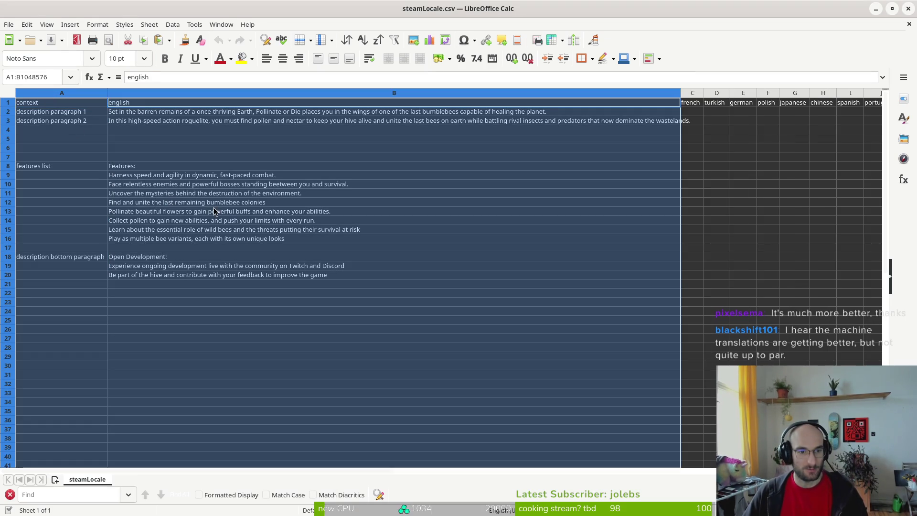
key(ctrl+c)
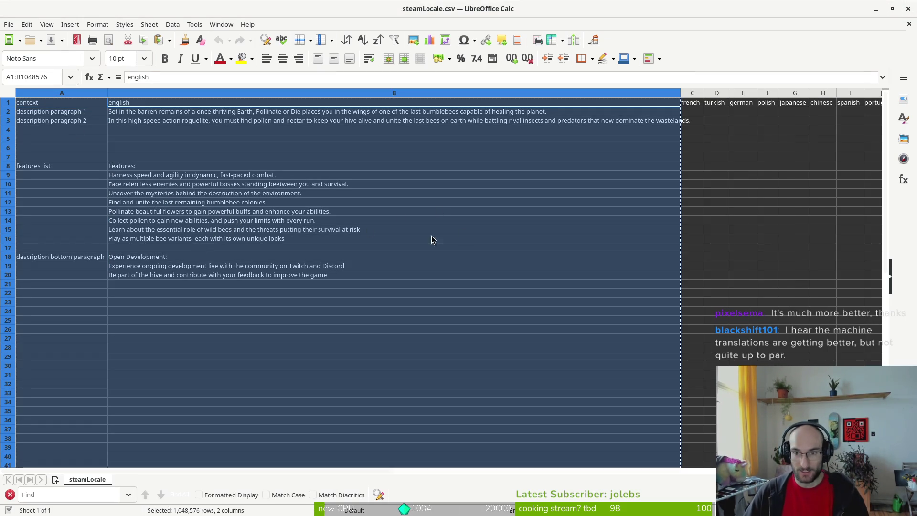
click(8, 24)
click(438, 111)
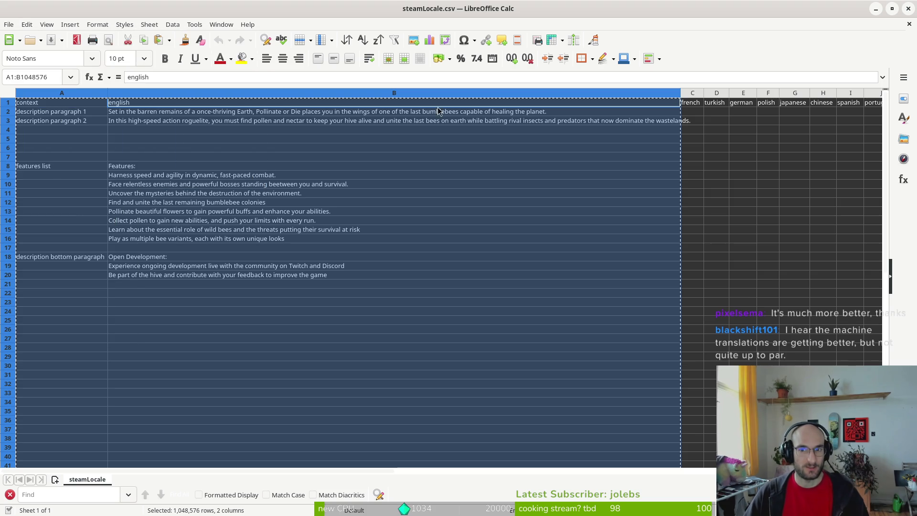
Step: Clear the language headers, put a single 'russian' header in C1, and copy columns A–C
mouse_move(692, 93)
mouse_down()
mouse_move(860, 117)
mouse_move(155, 150)
mouse_move(181, 137)
mouse_up()
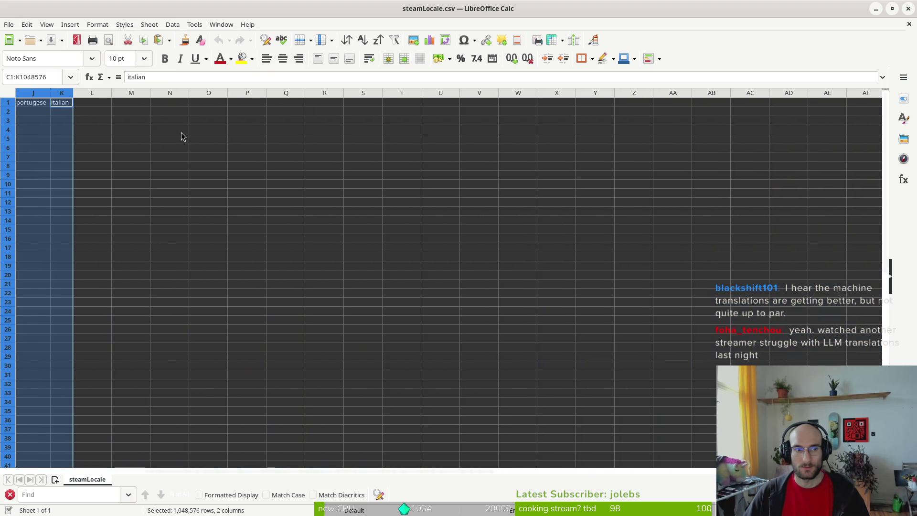
scroll(122, 130, left, 5)
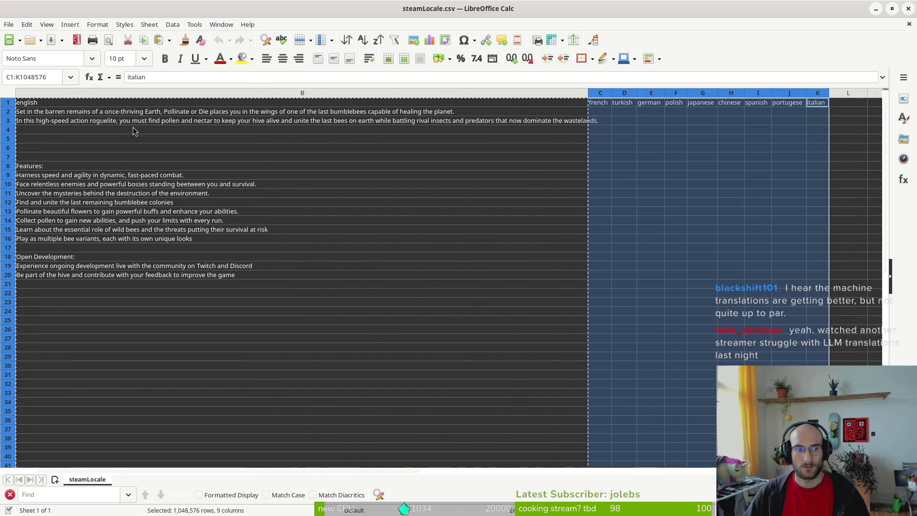
key(Delete)
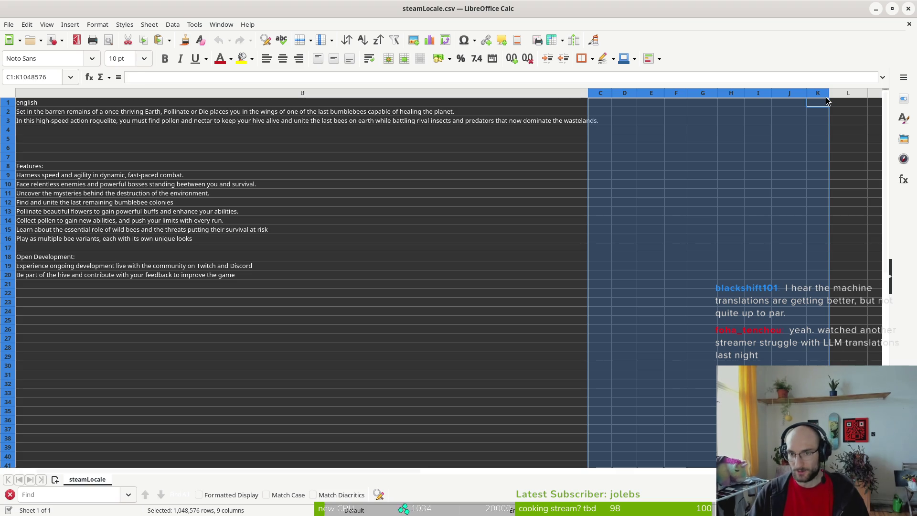
click(596, 103)
text(ru)
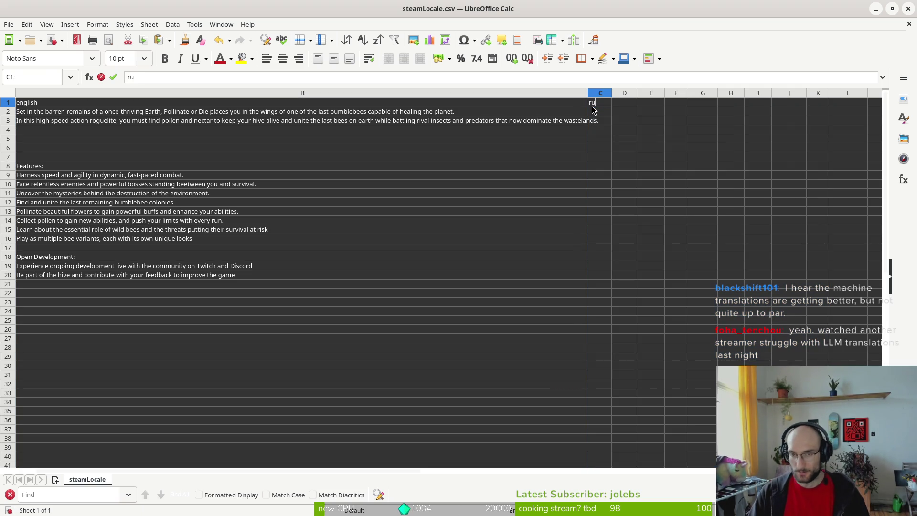
text(ssian)
click(535, 144)
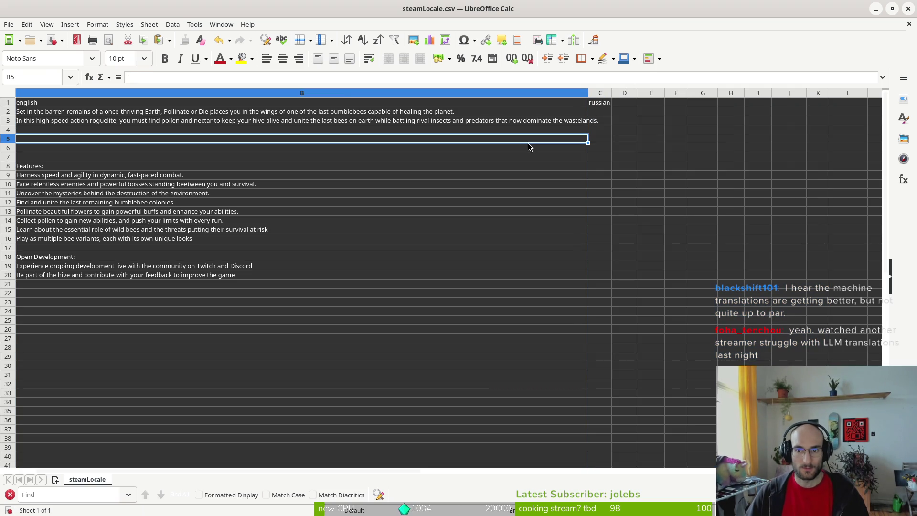
scroll(168, 179, left, 1)
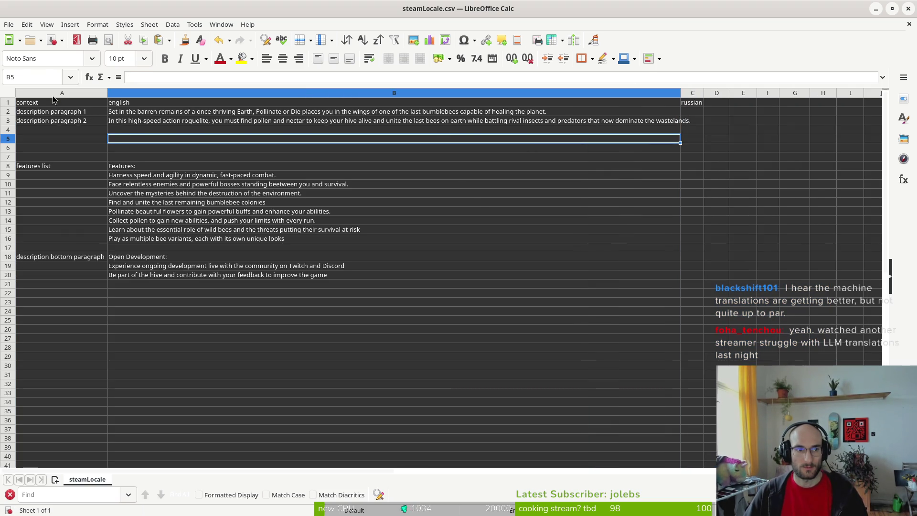
mouse_move(52, 96)
mouse_down()
mouse_move(600, 294)
mouse_move(692, 352)
mouse_up()
key(ctrl+c)
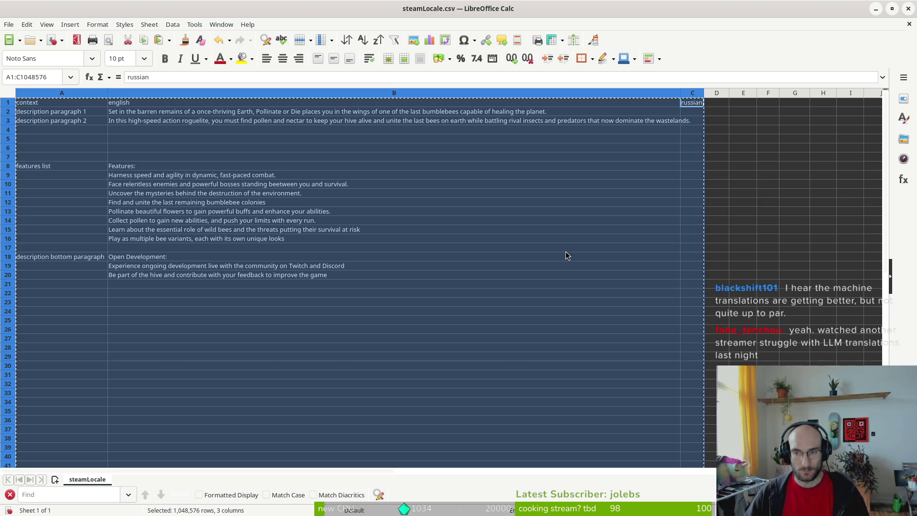
Step: Undo back to the original french through portugese language headers
click(8, 26)
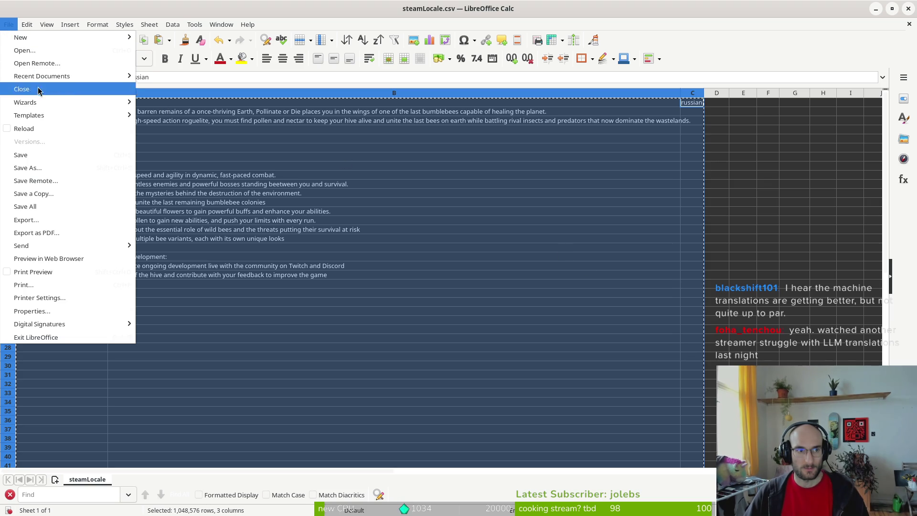
key(Escape)
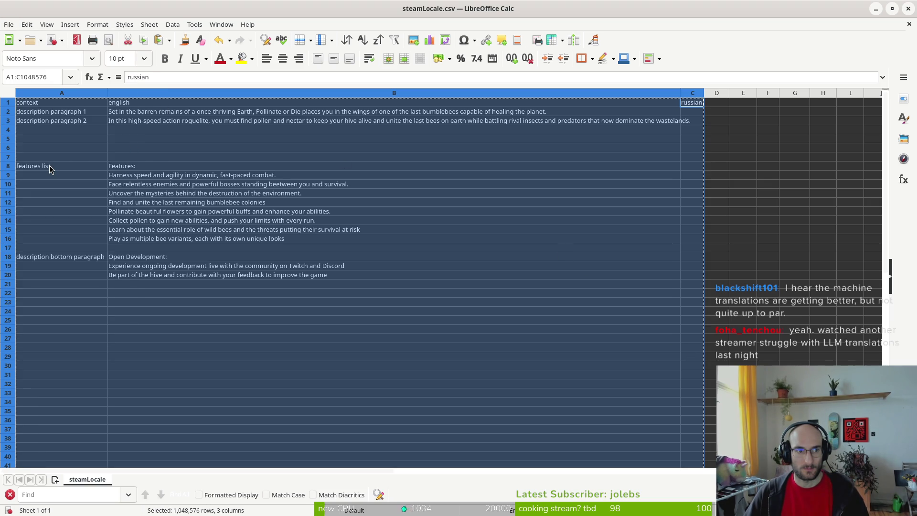
click(9, 24)
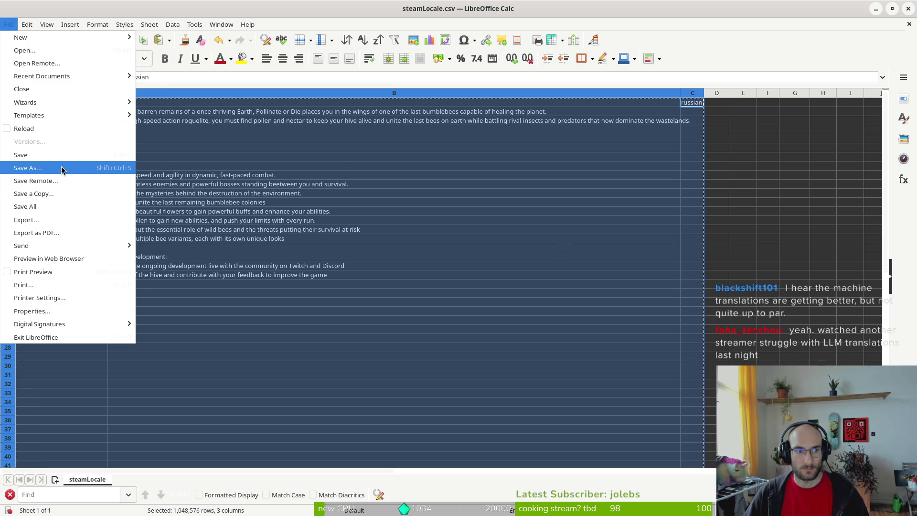
click(471, 11)
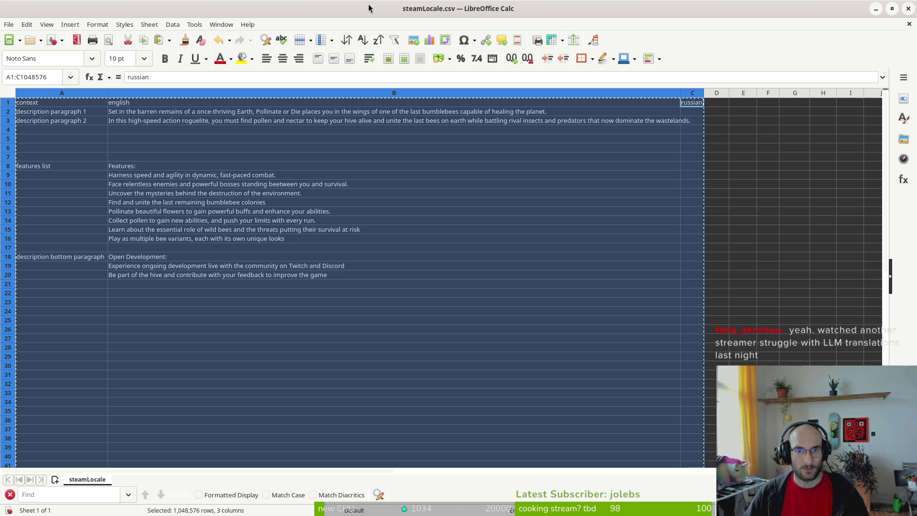
key(ctrl+z)
key(ctrl+z)
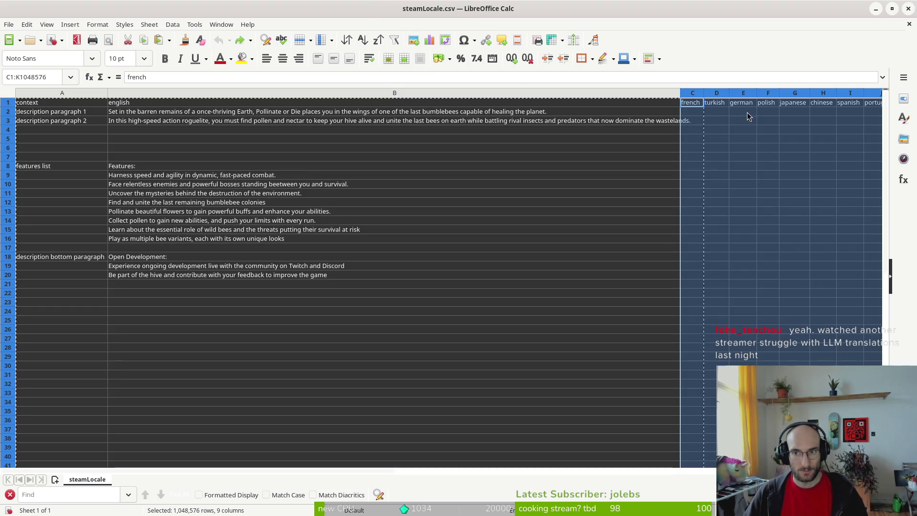
Step: Add a 'russian' header in L1 after italian and keep the Text CSV format on save
key(ctrl+s)
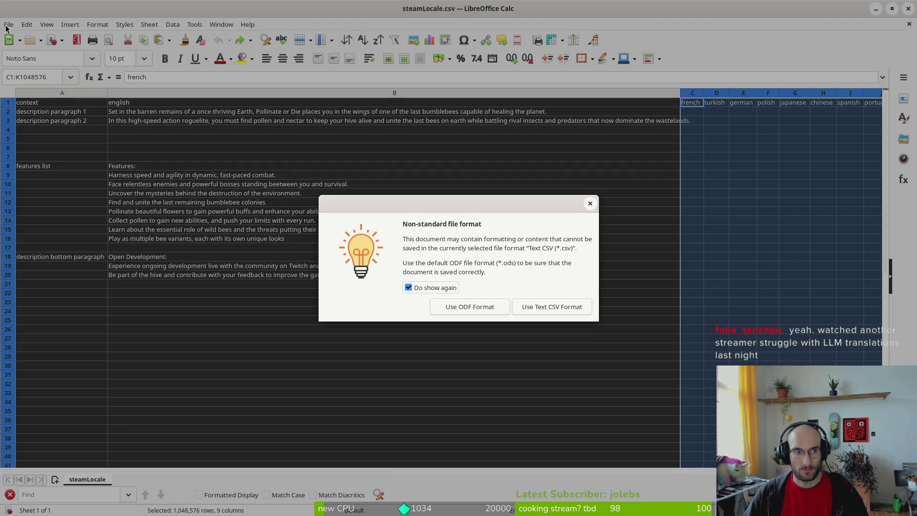
key(Return)
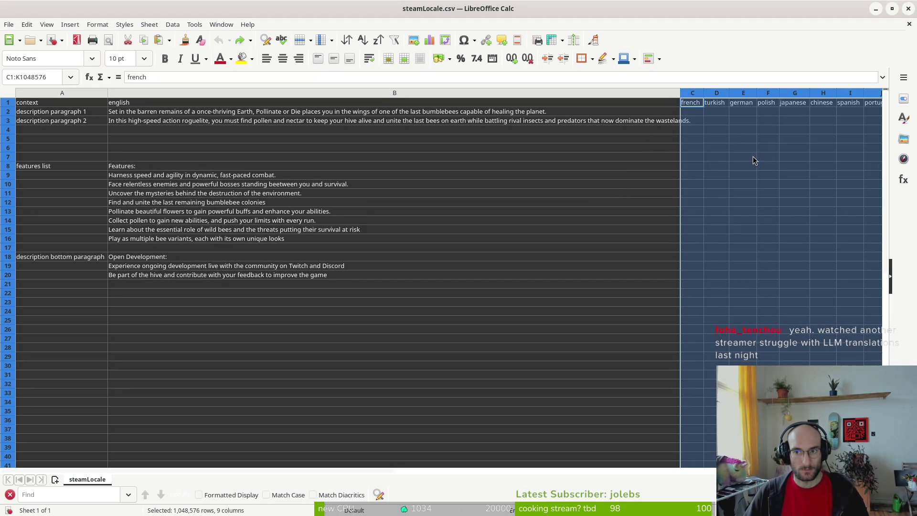
scroll(728, 180, right, 1)
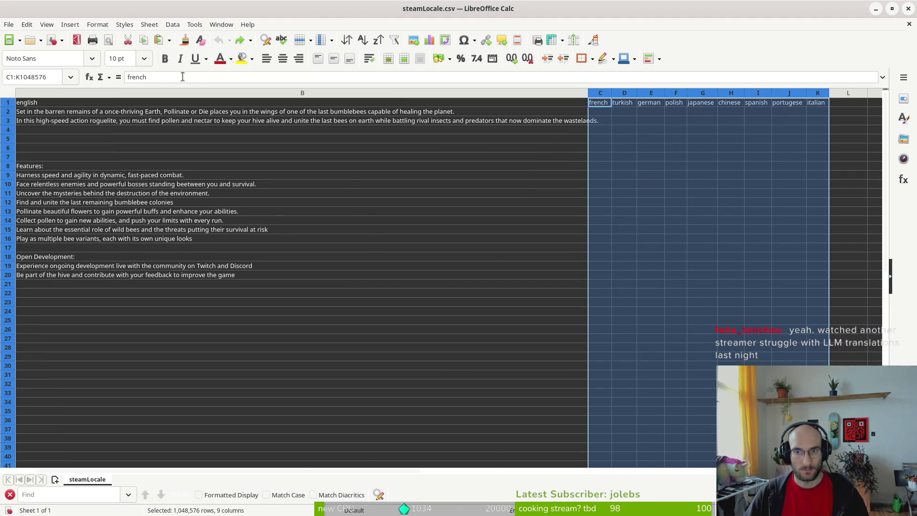
click(856, 105)
text(russian)
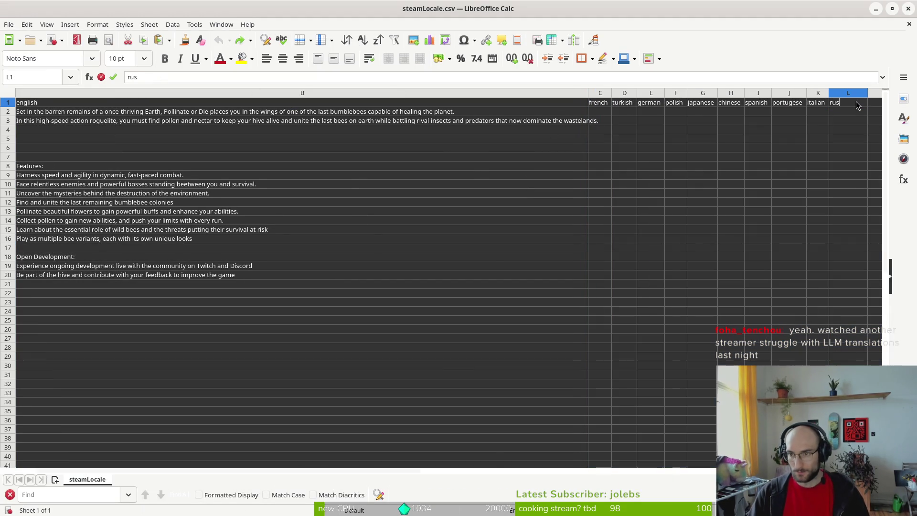
key(ctrl+s)
click(549, 307)
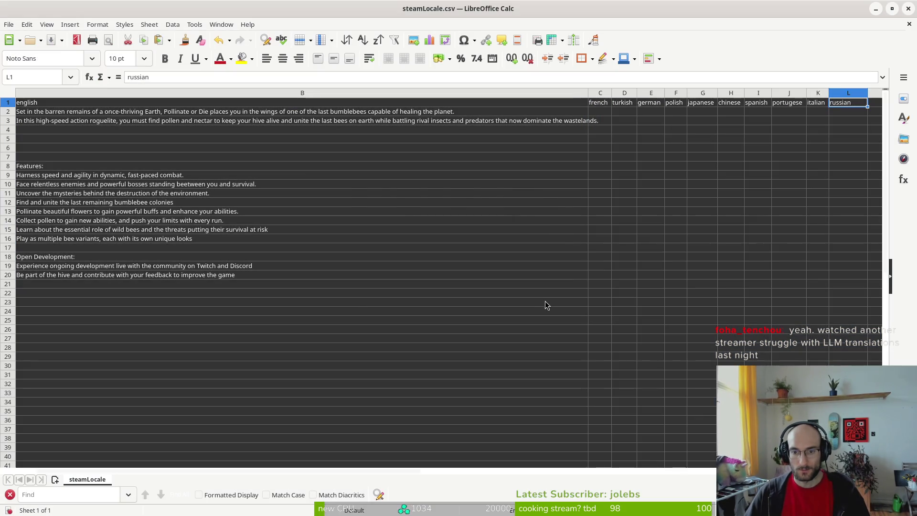
Step: Bring up the File menu to save the sheet under a new name
click(9, 24)
key(Escape)
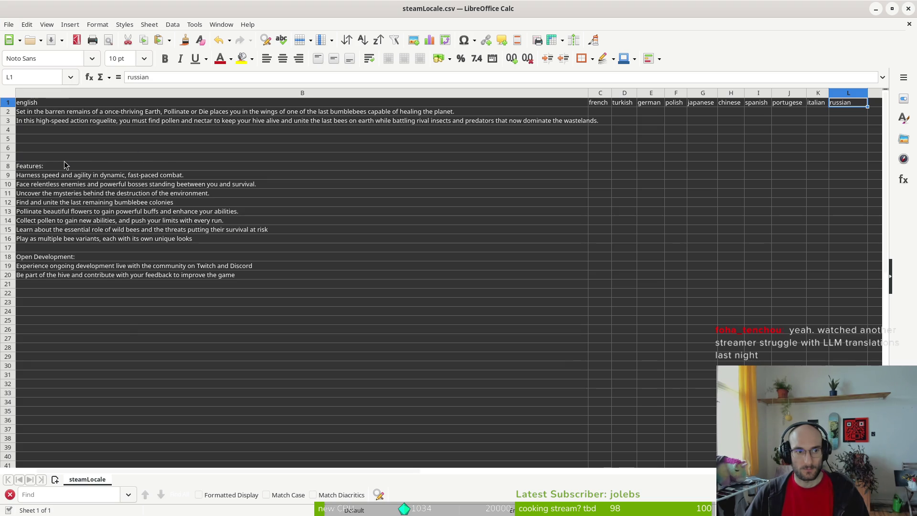
click(9, 24)
Step: Save the sheet as steamLocaleRu.csv in the Locale folder
click(57, 168)
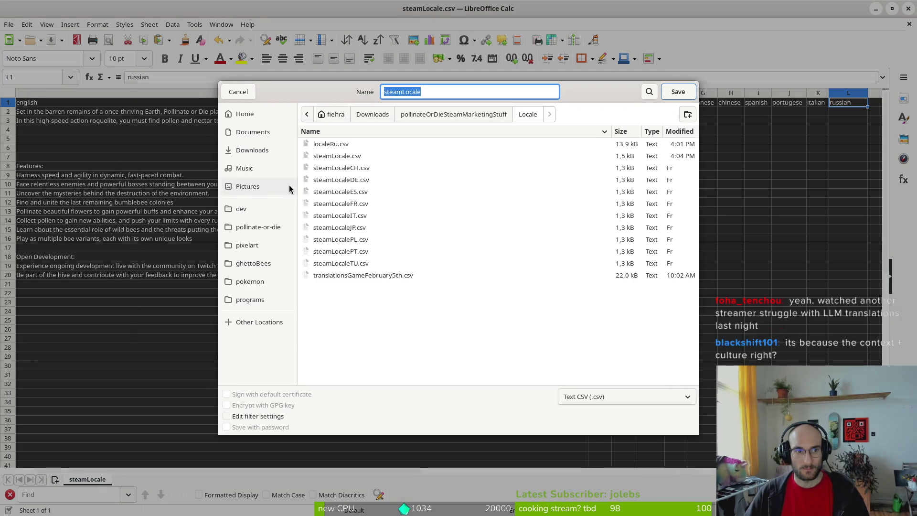
key(End)
text(Ru)
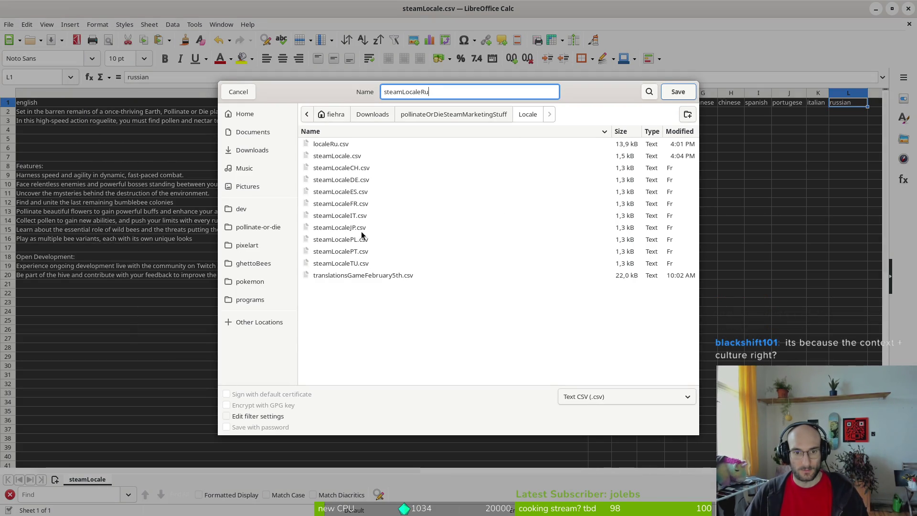
click(677, 93)
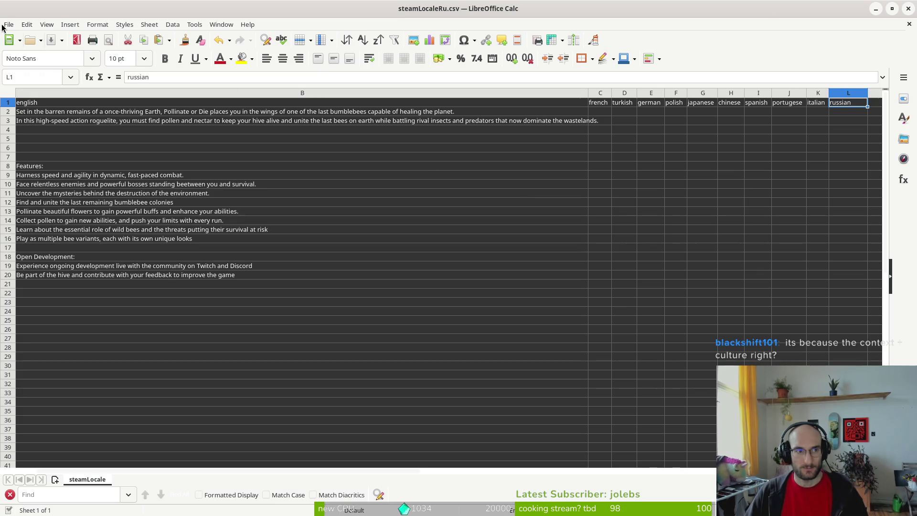
Step: Clear all language headers from columns C through L
drag(599, 94, 852, 104)
key(Delete)
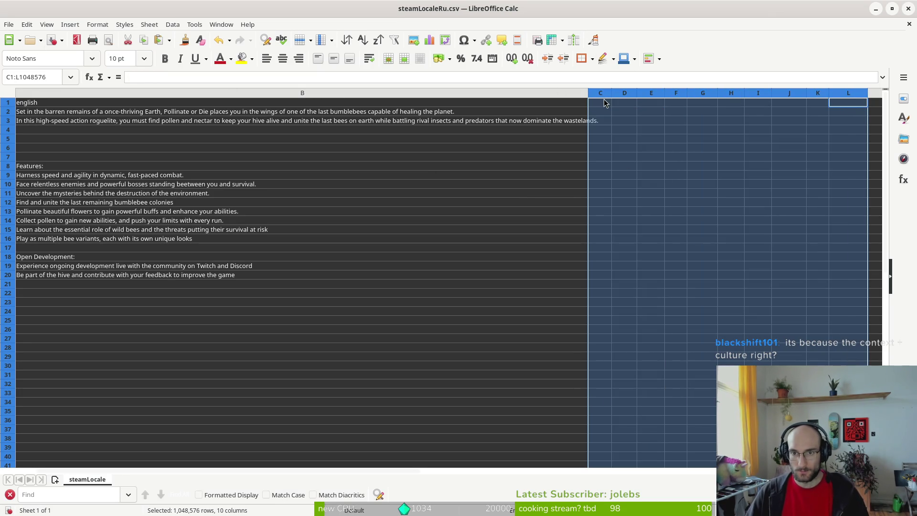
click(602, 106)
Step: Set C1 to 'russian' and widen column C for the translations
text(u)
key(BackSpace)
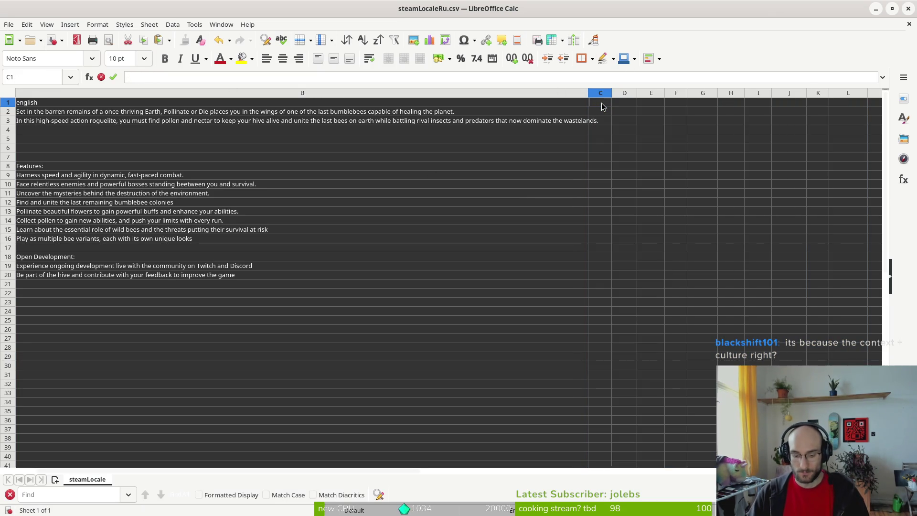
text(russian)
key(Return)
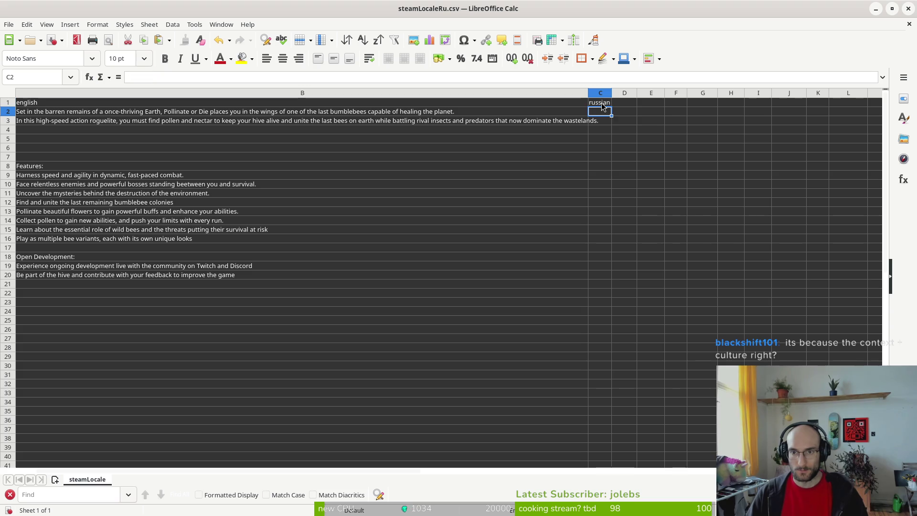
drag(611, 92, 769, 93)
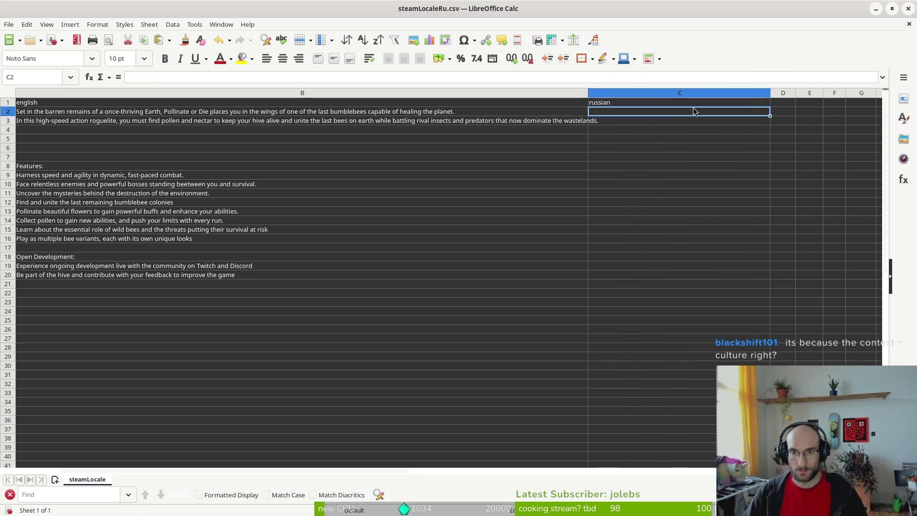
click(38, 92)
key(shift+Right)
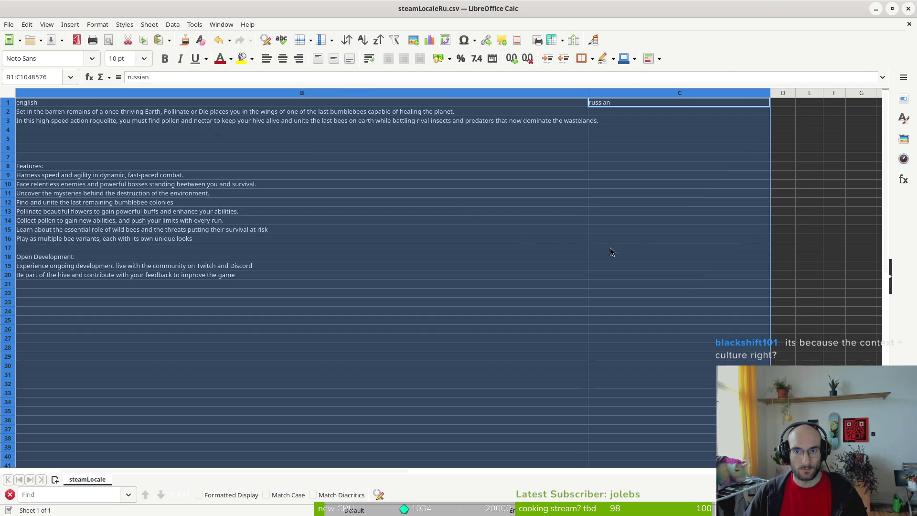
Step: Overwrite steamLocaleRu.csv via Save As, then close the spreadsheet window
click(9, 24)
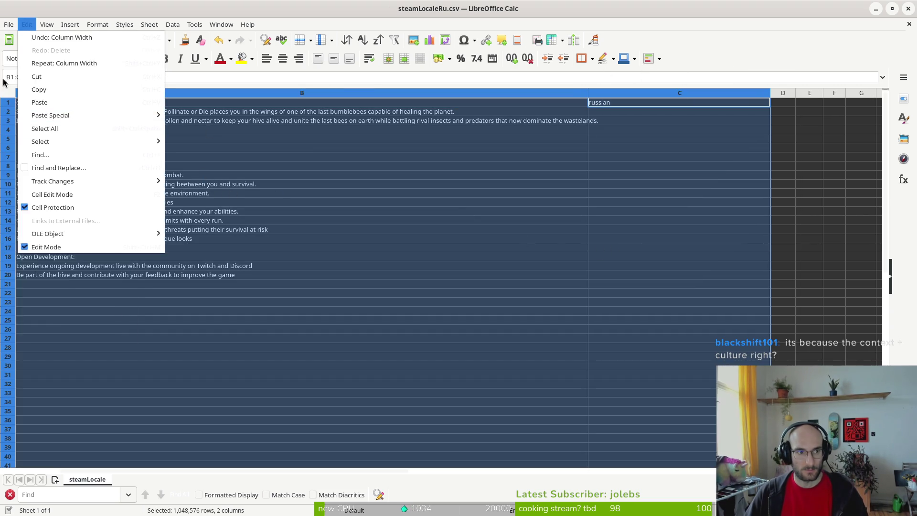
click(44, 168)
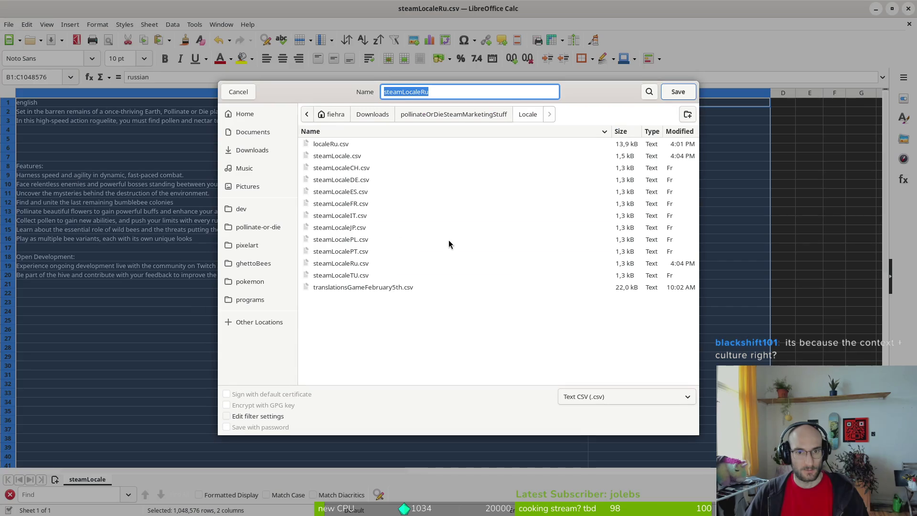
key(End)
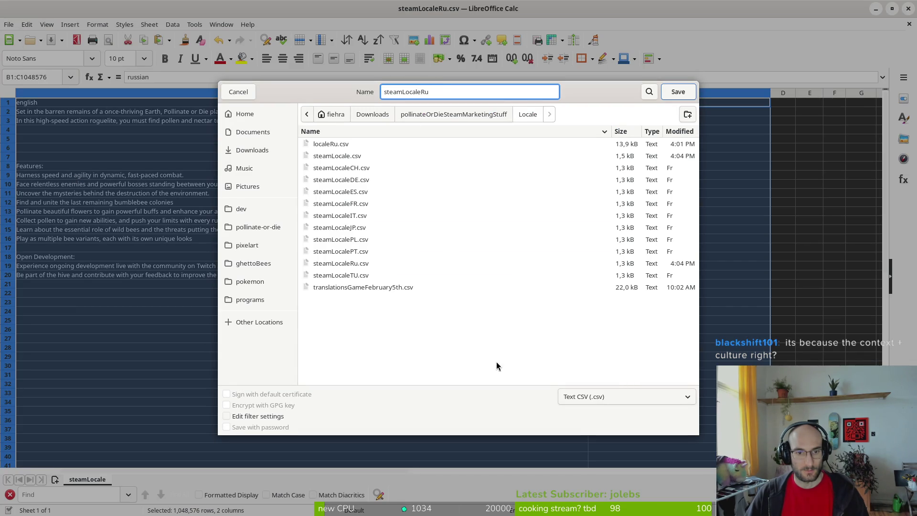
click(684, 95)
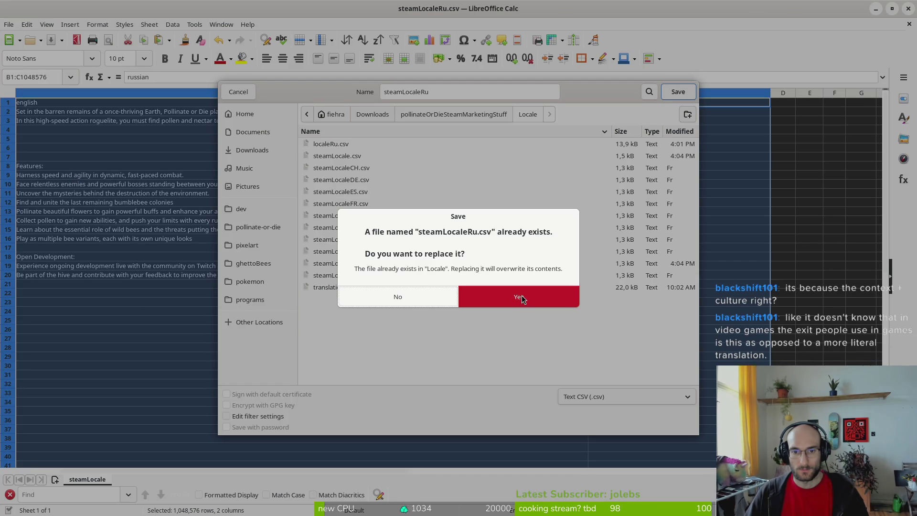
click(519, 300)
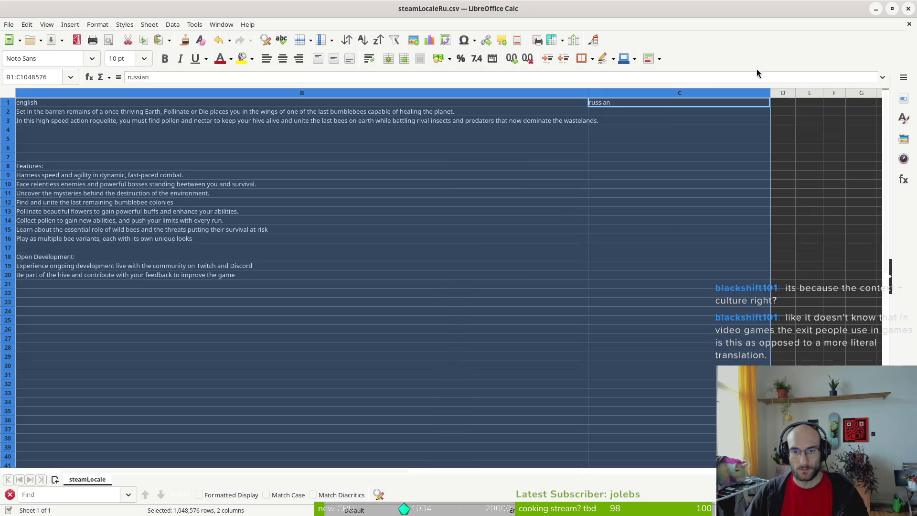
click(908, 8)
click(571, 303)
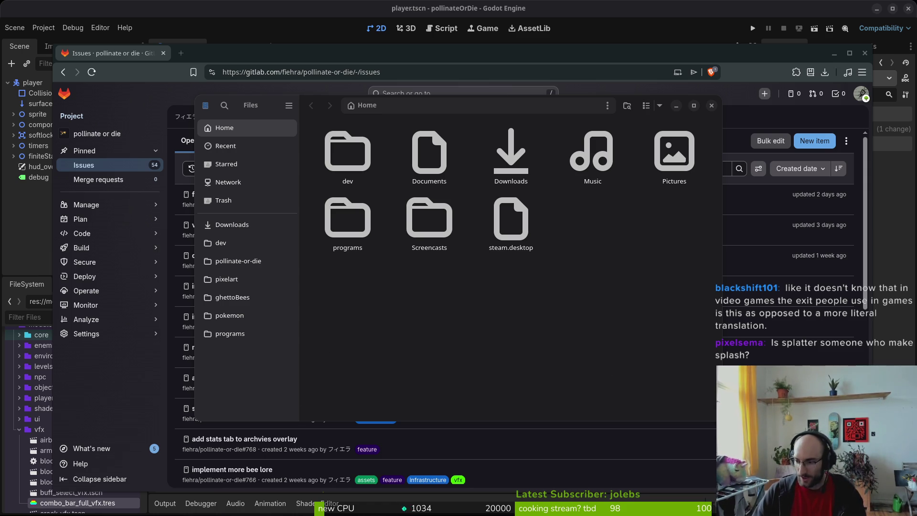
Step: Search 'blood splatter' in a new browser tab, then close the Files window
click(567, 239)
key(ctrl+t)
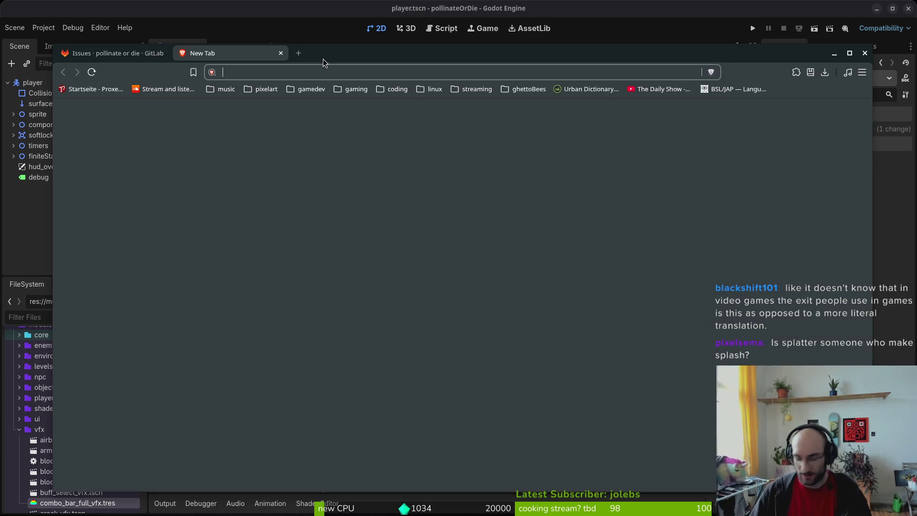
text(blood splatter)
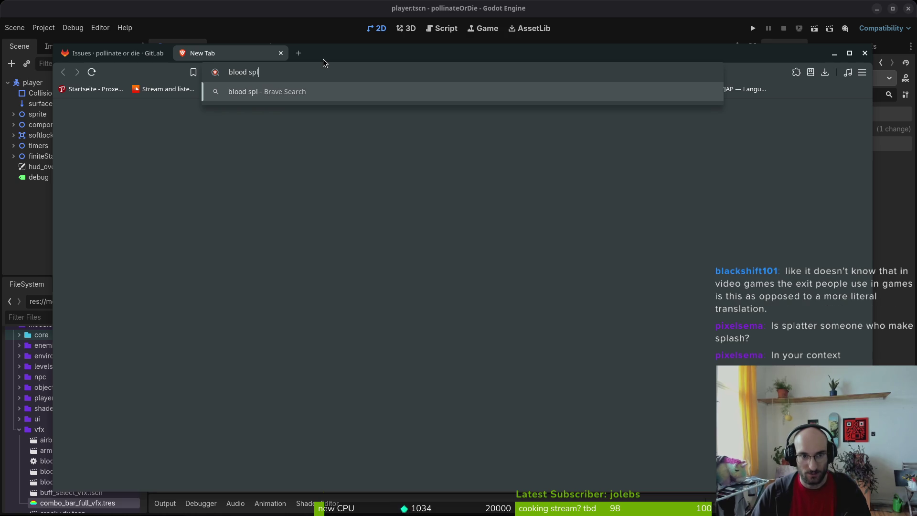
key(Return)
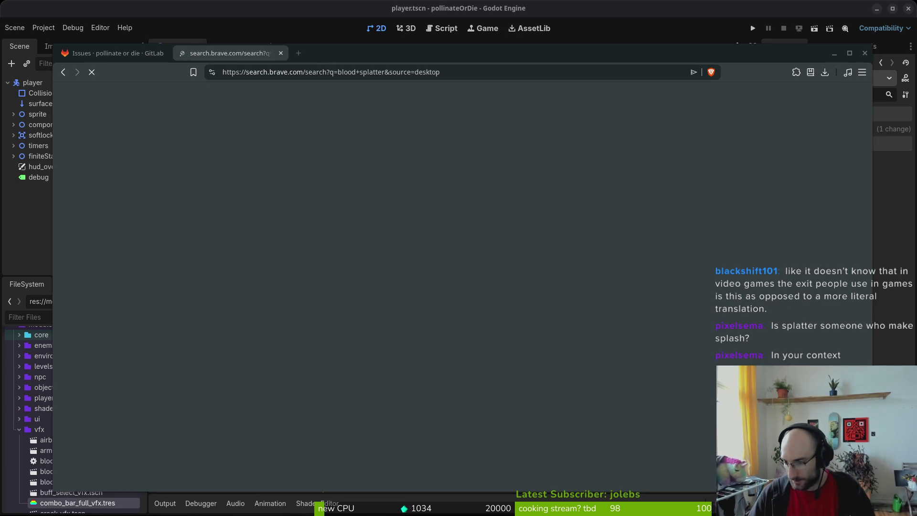
key(alt+Tab)
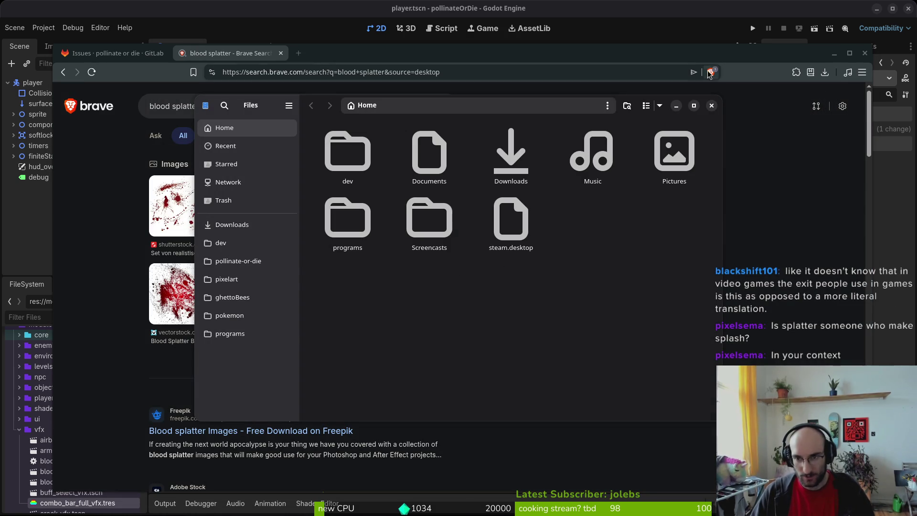
click(711, 106)
Step: Open docs/translations.csv in Vim, search for /splatter, and return to the blood splatter results
key(super+2)
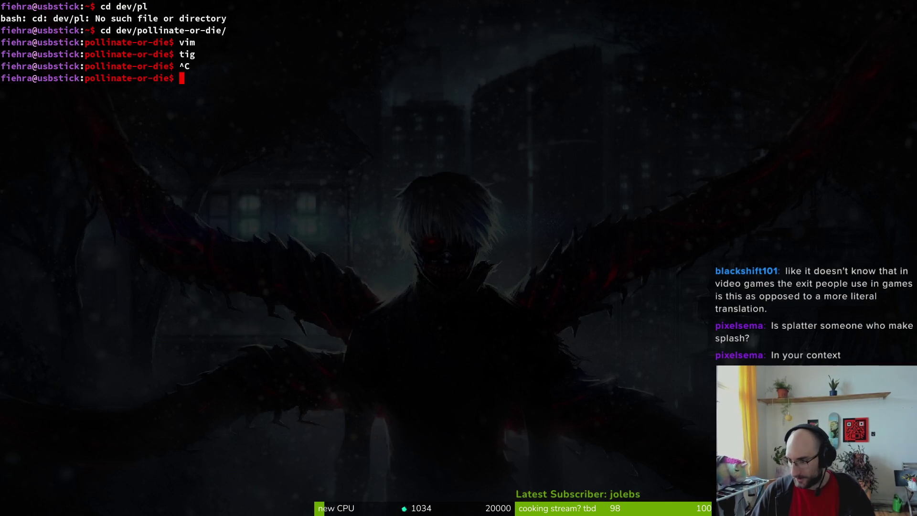
text(v)
key(Return)
key(ctrl+p)
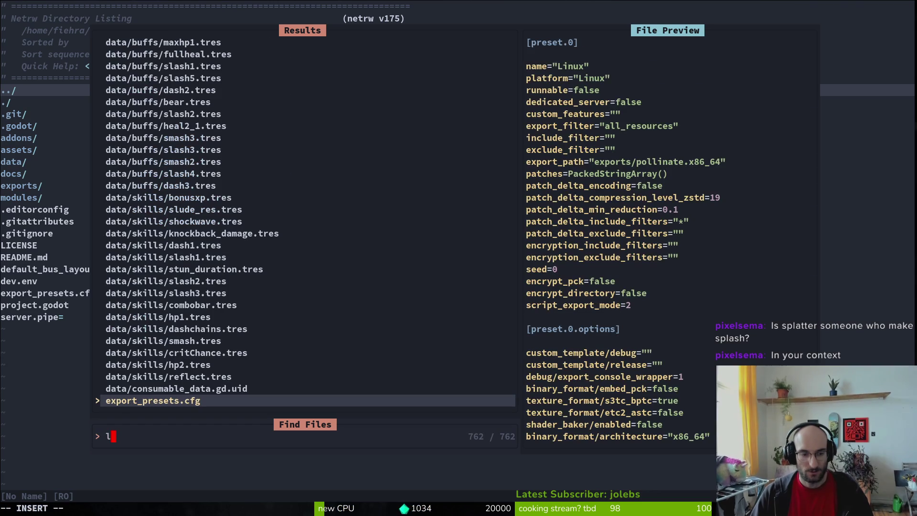
text(transl)
key(Return)
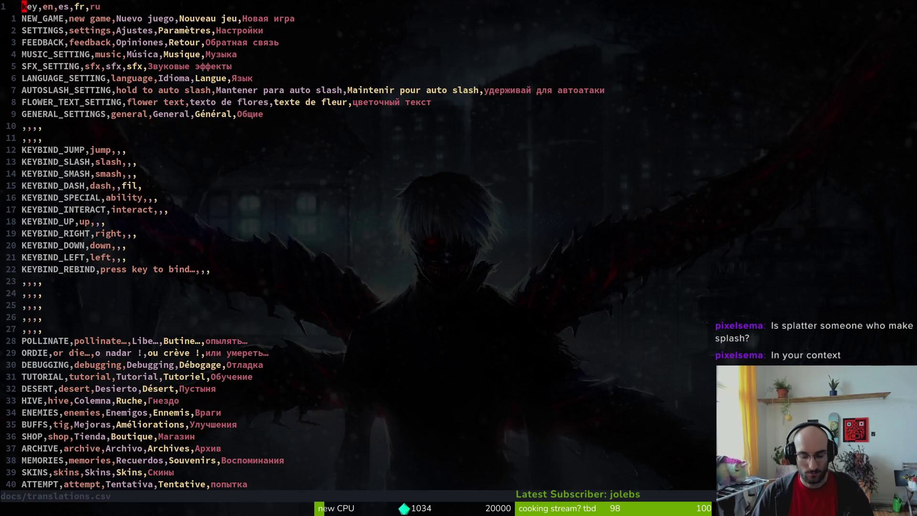
text(/splatter)
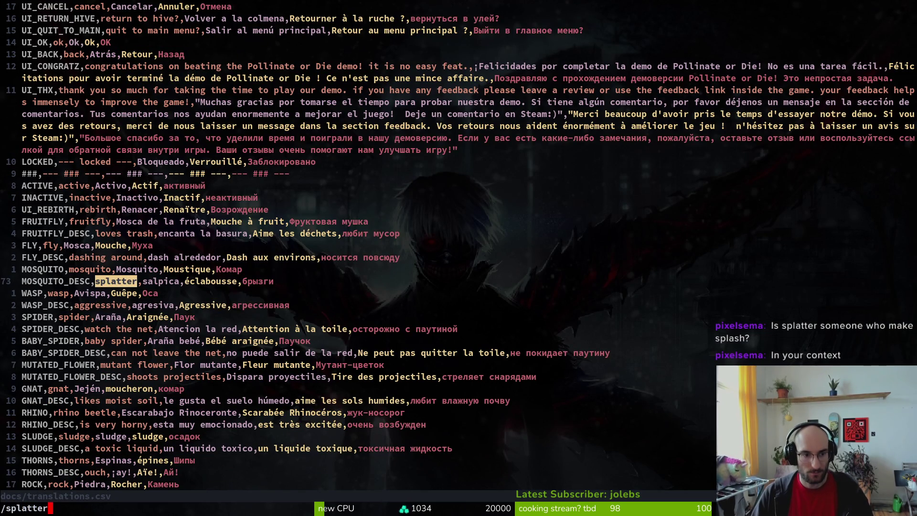
key(alt+Tab)
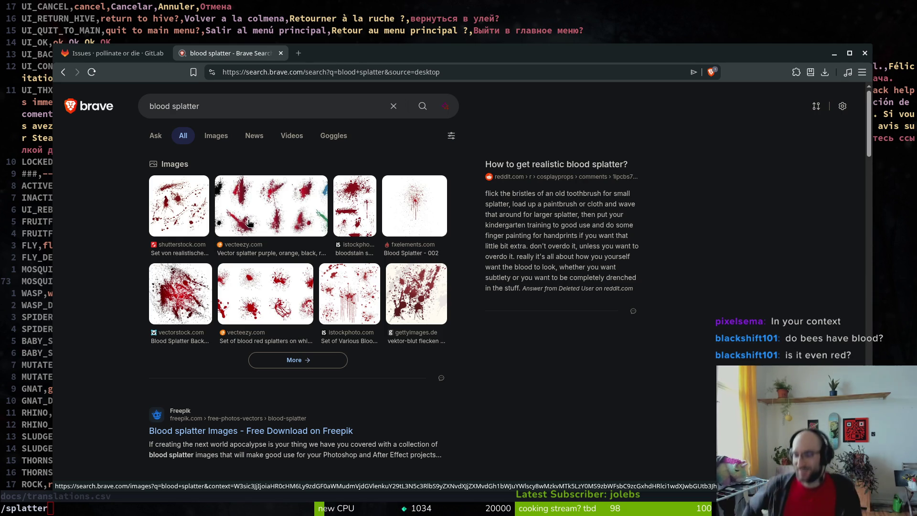
Step: Search Brave for 'bee blood', then close that tab to return to the GitLab issues
click(226, 99)
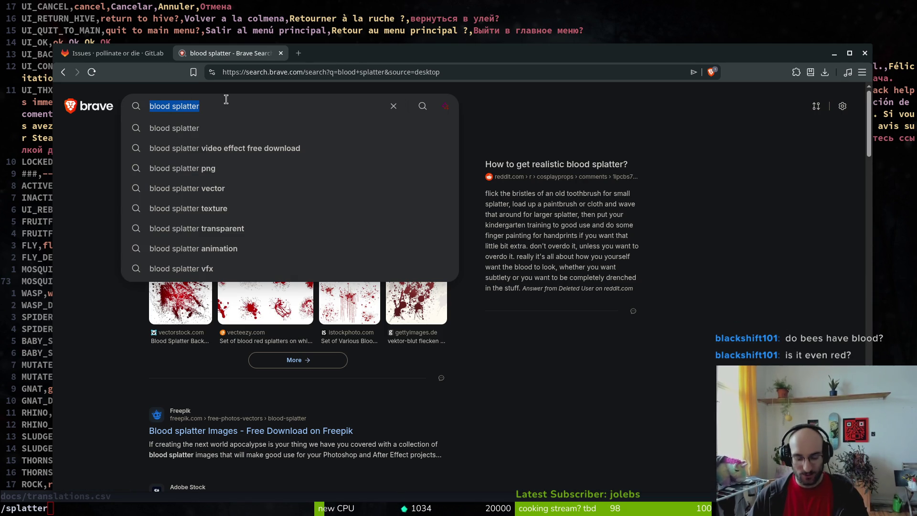
text(bee blood)
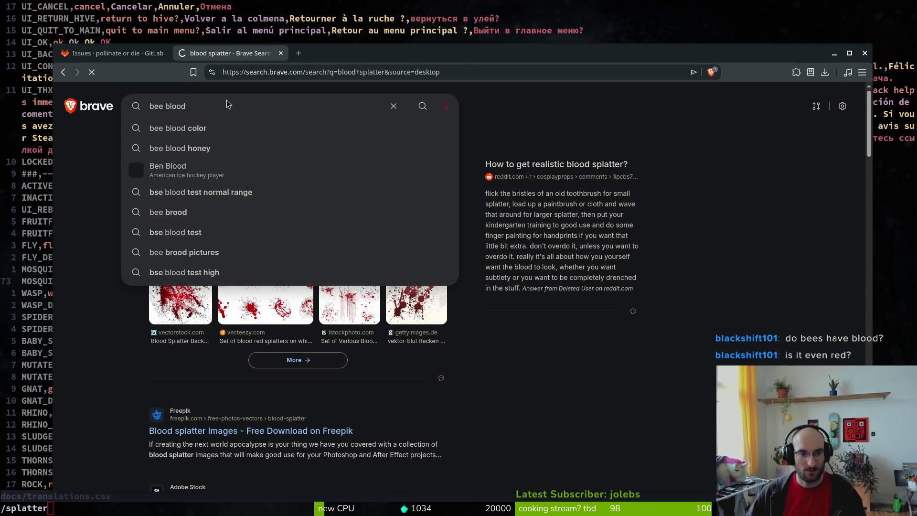
key(Return)
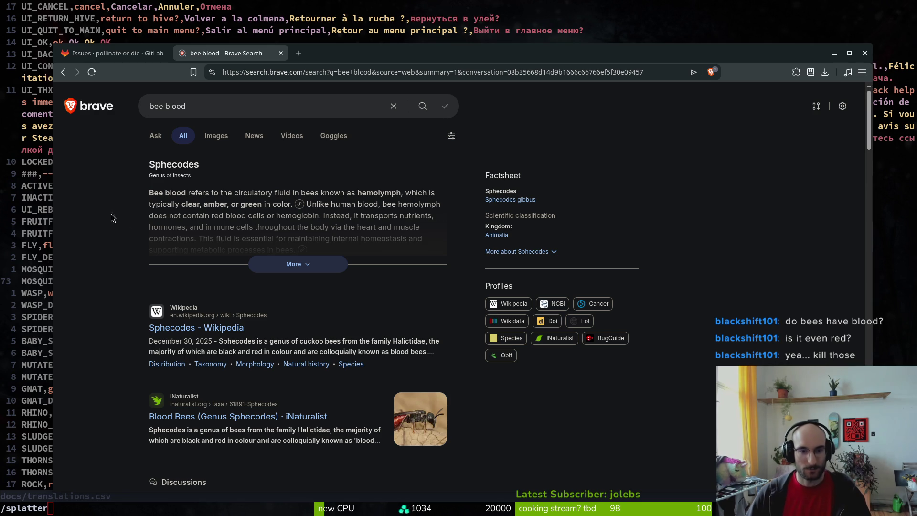
click(281, 53)
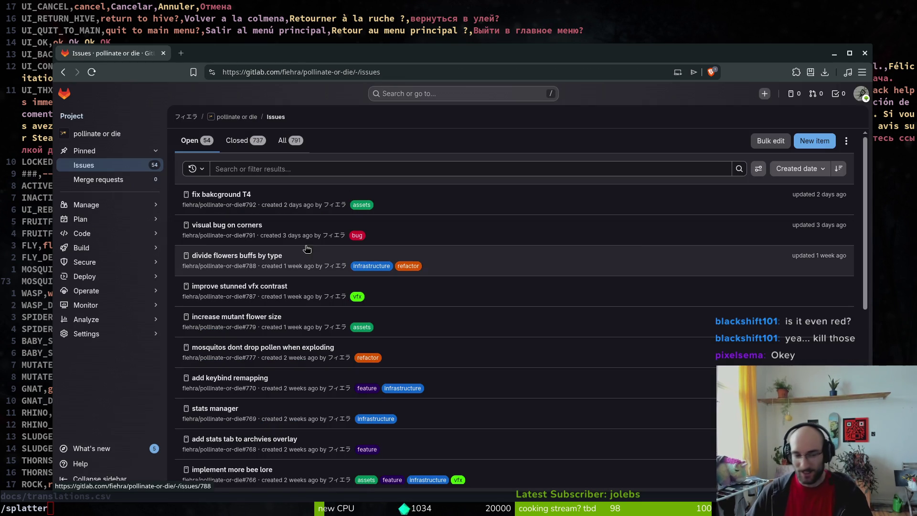
Step: Open issue #792 'fix bakcground T4' in GitLab and mark it closed
drag(374, 55, 369, 50)
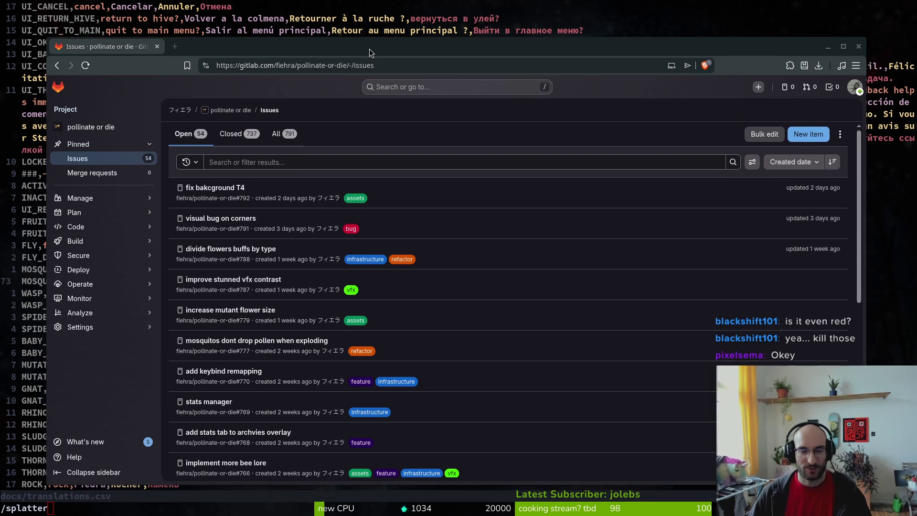
click(233, 188)
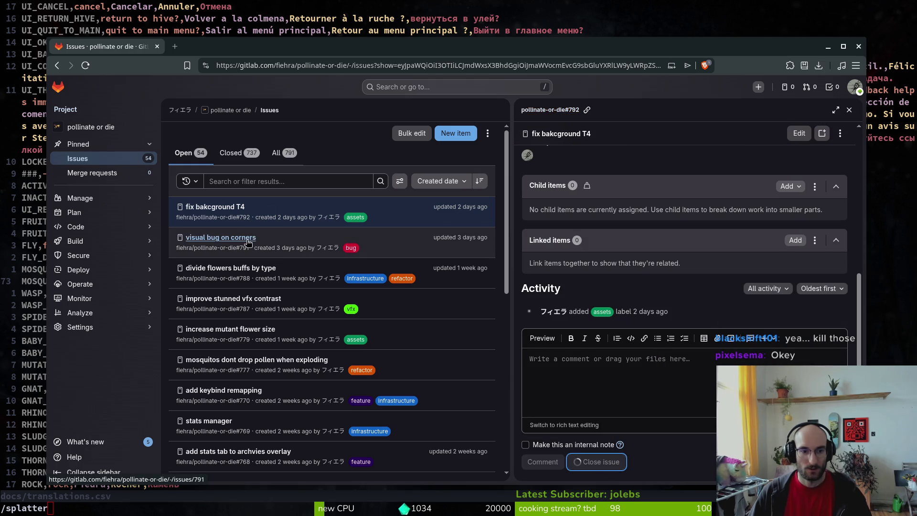
click(432, 162)
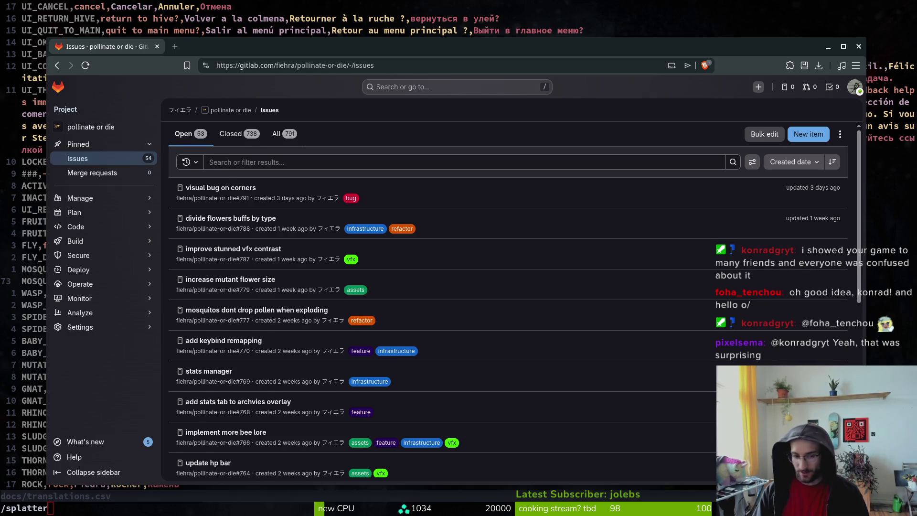
Step: Back in Vim, open story.manager.gd through the project file finder
key(alt+Tab)
key(ctrl+o)
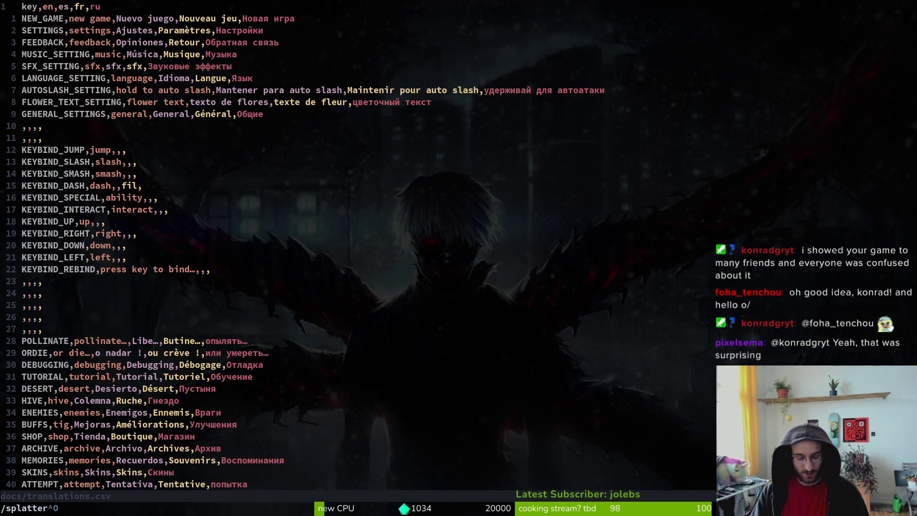
key(space)
key(f)
key(f)
text(sto)
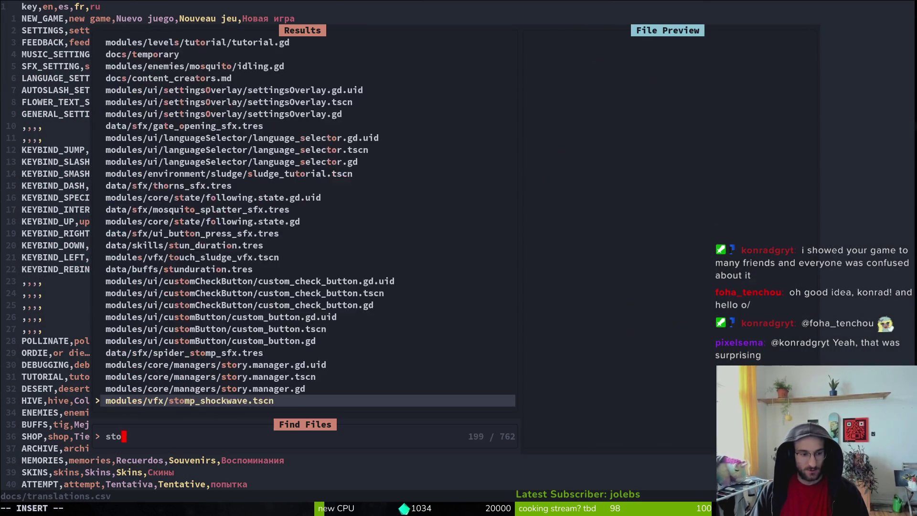
text(ry.m)
key(Return)
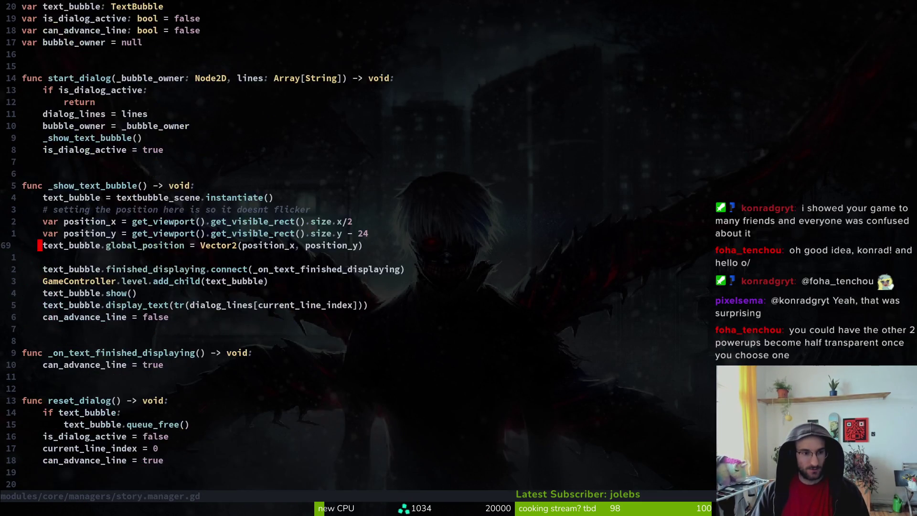
Step: Jump to the F_T4_2_L2 dialogue line and select just the F_T4_2_L2 key
key(4)
key(1)
key(k)
key(shift+v)
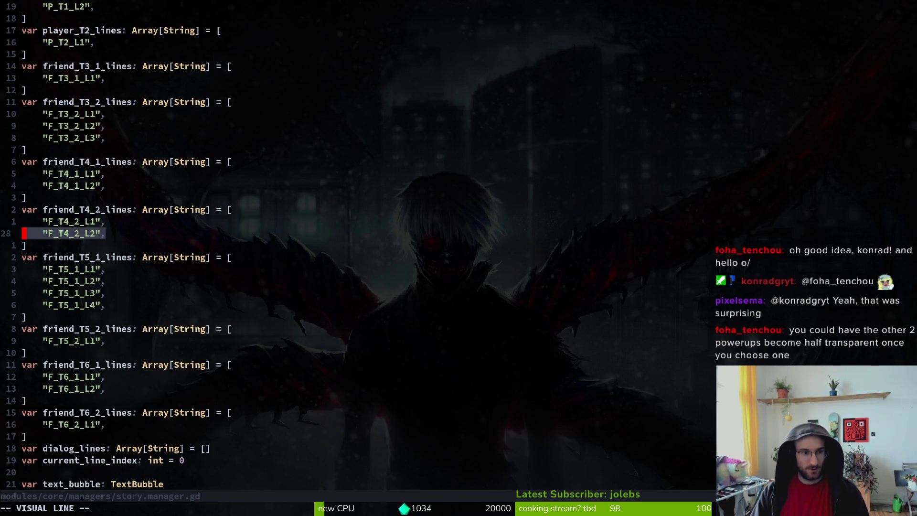
key(Escape)
key(w)
key(l)
key(v)
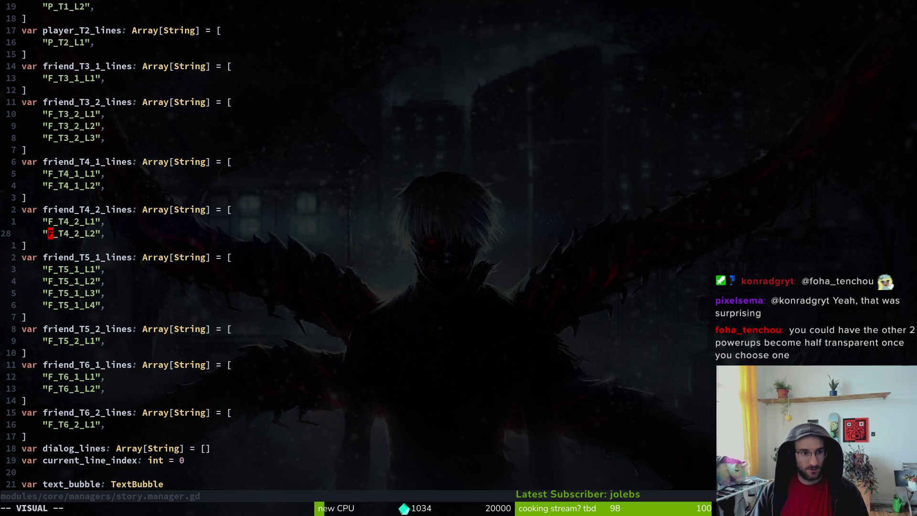
Step: Grep the project for F_T4_2_L2 and open its translations.csv match
key(Escape)
key(space)
key(f)
key(w)
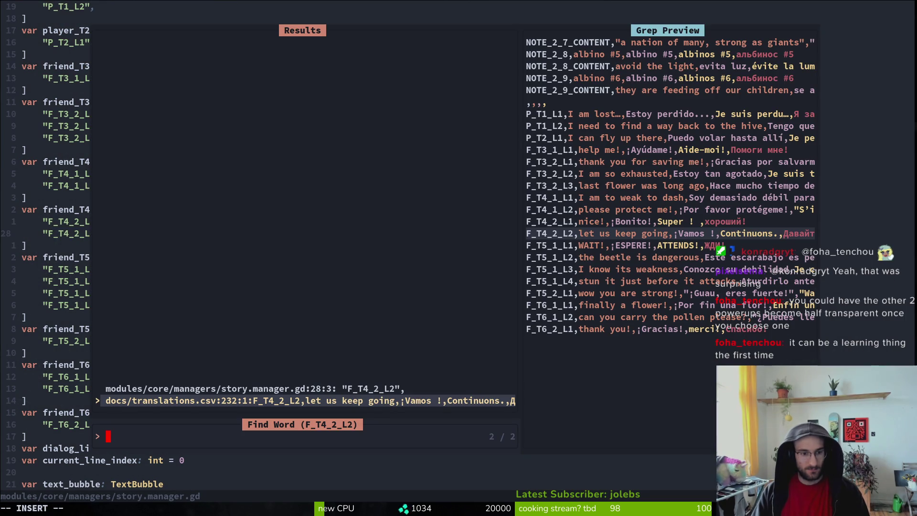
key(Return)
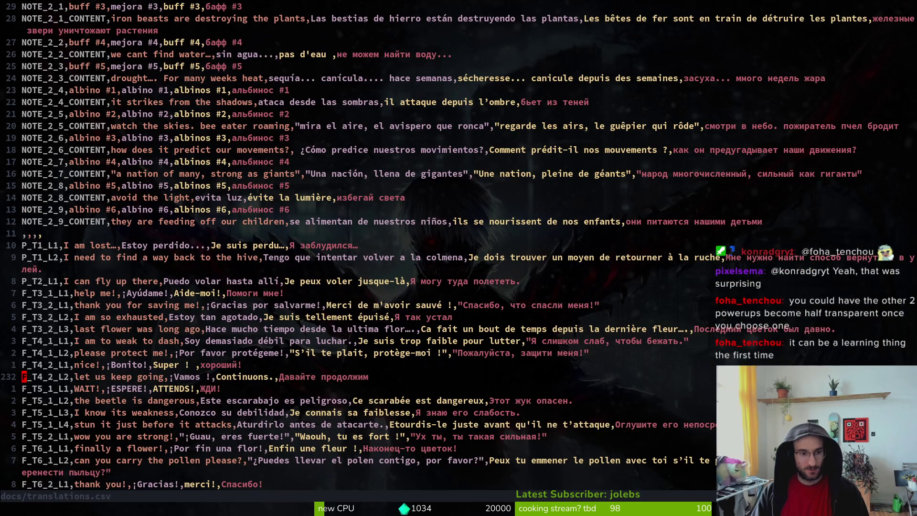
Step: Move down through translations.csv to the F_T6_1_L1 and F_T6_2_L1 rows
key(V)
key(Escape)
key(6)
key(j)
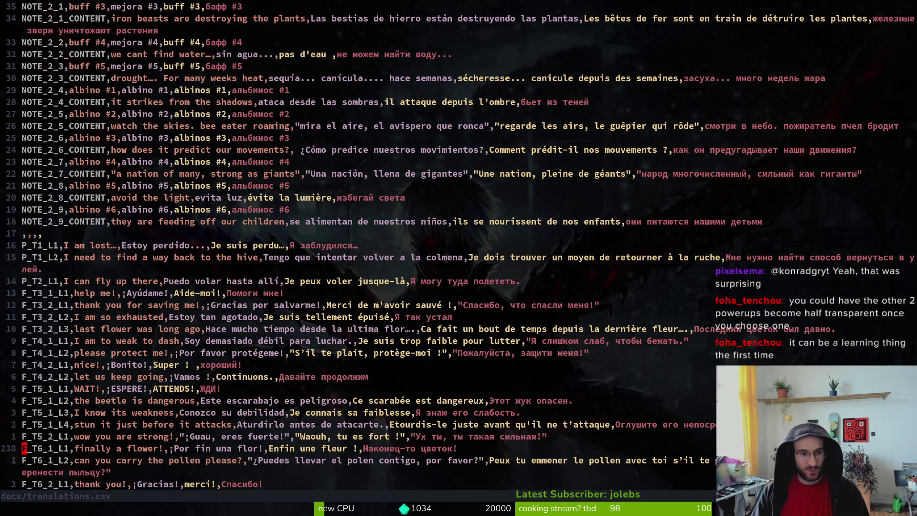
key(j)
key(V)
key(Escape)
key(j)
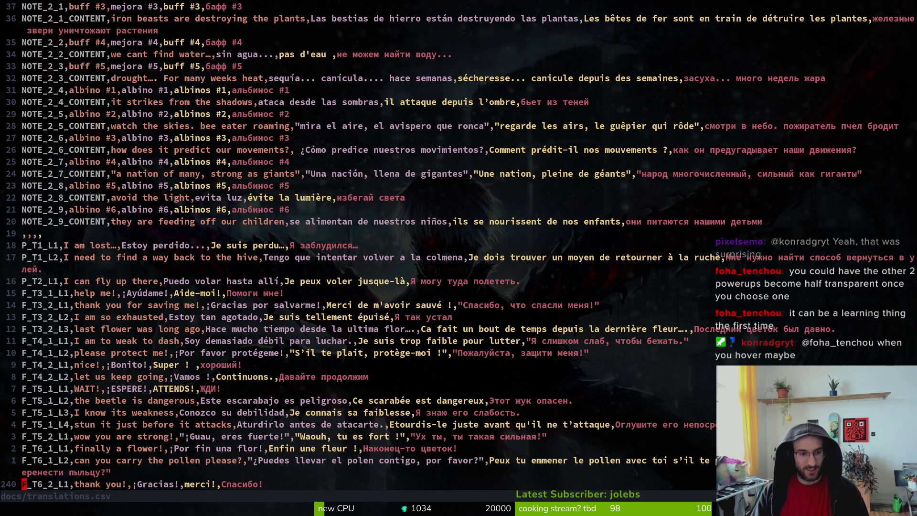
key(V)
key(Escape)
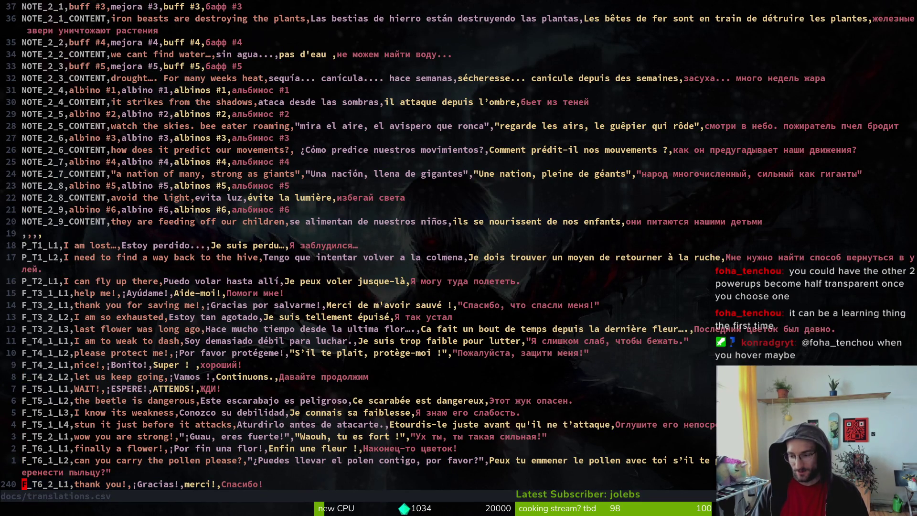
key(k)
key(k)
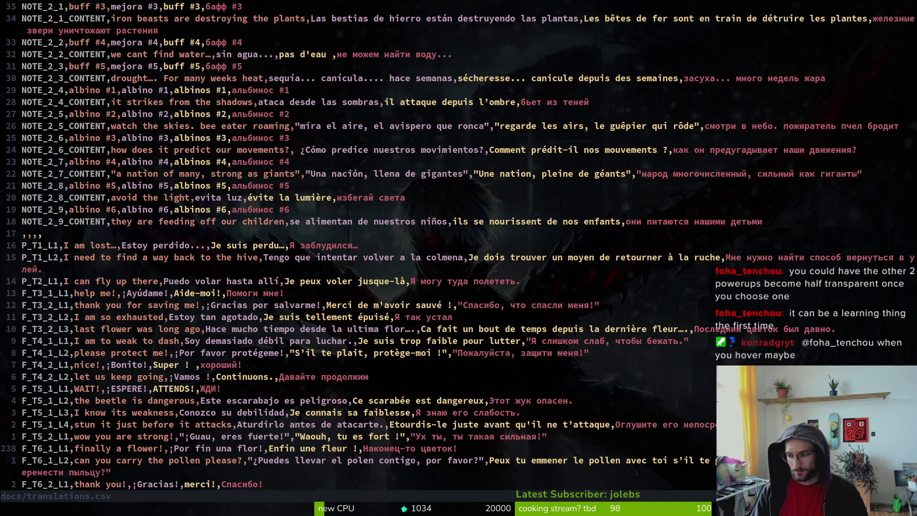
Step: Switch from Vim over to the Godot editor
key(alt+Tab)
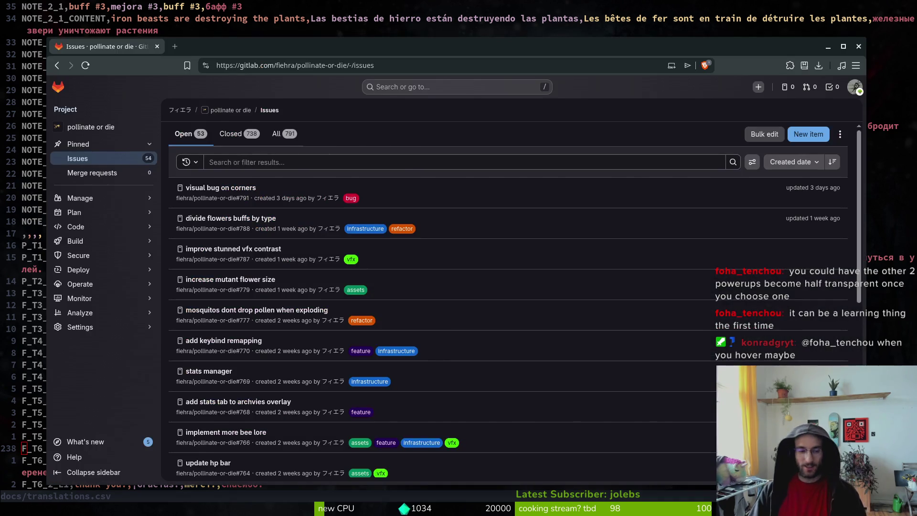
key(alt+Tab)
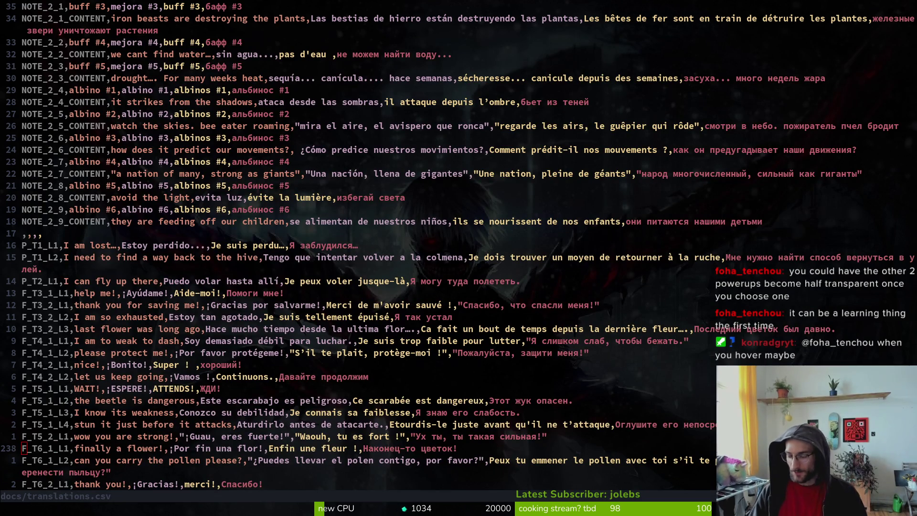
key(alt+Tab)
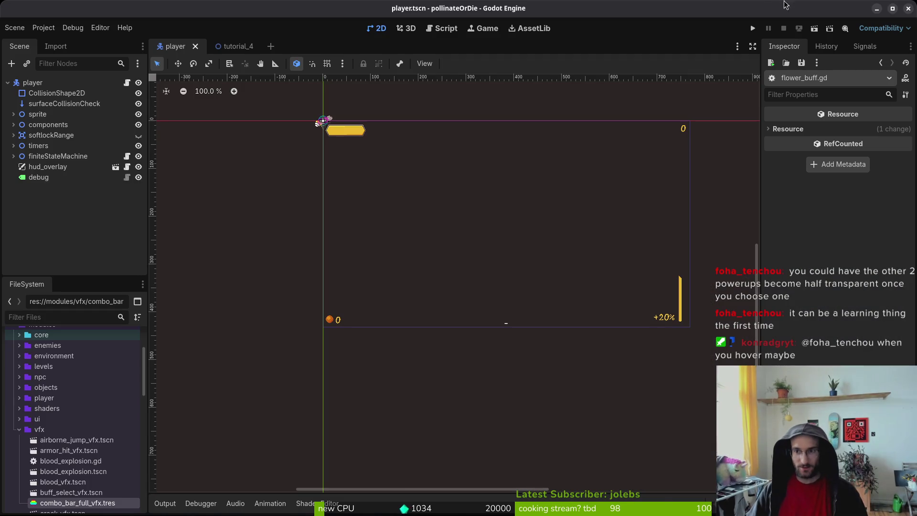
Step: Launch the game, skip the splash screen, and shrink its window
click(753, 29)
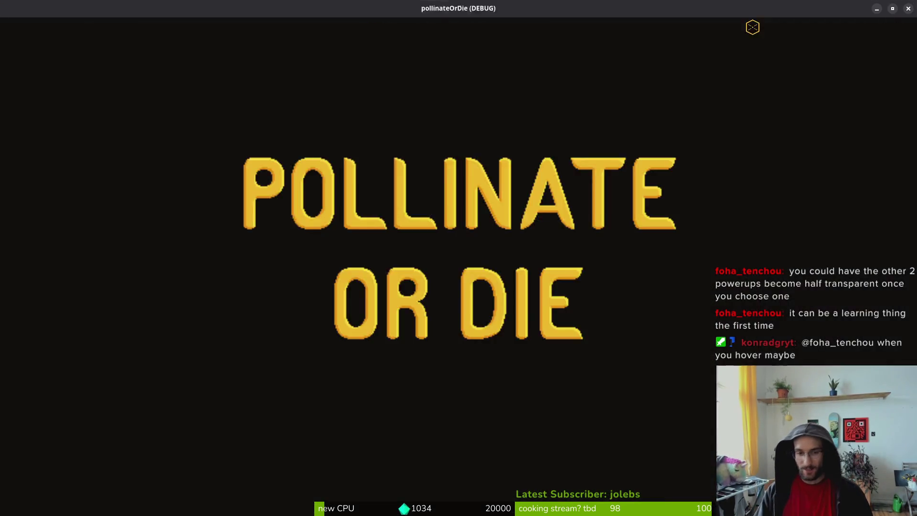
key(Return)
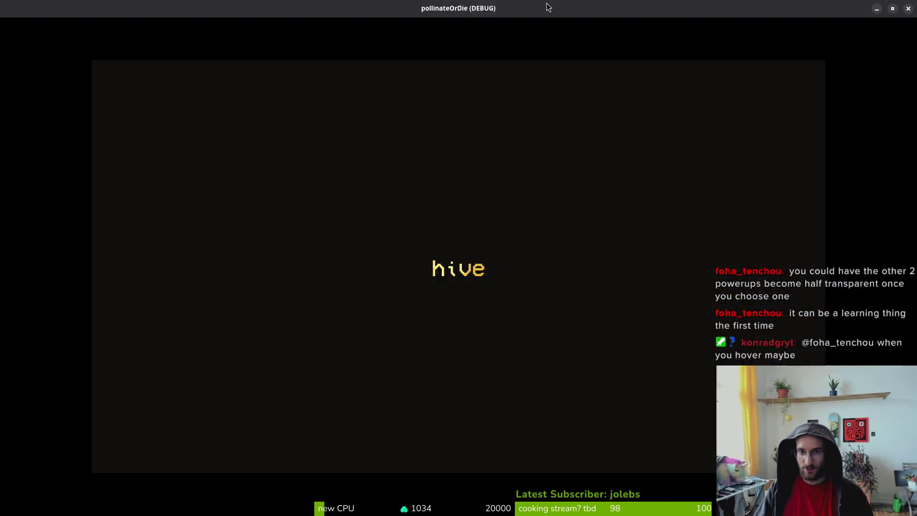
mouse_move(748, 14)
mouse_down()
mouse_move(523, 4)
mouse_move(606, 62)
mouse_move(630, 49)
mouse_up()
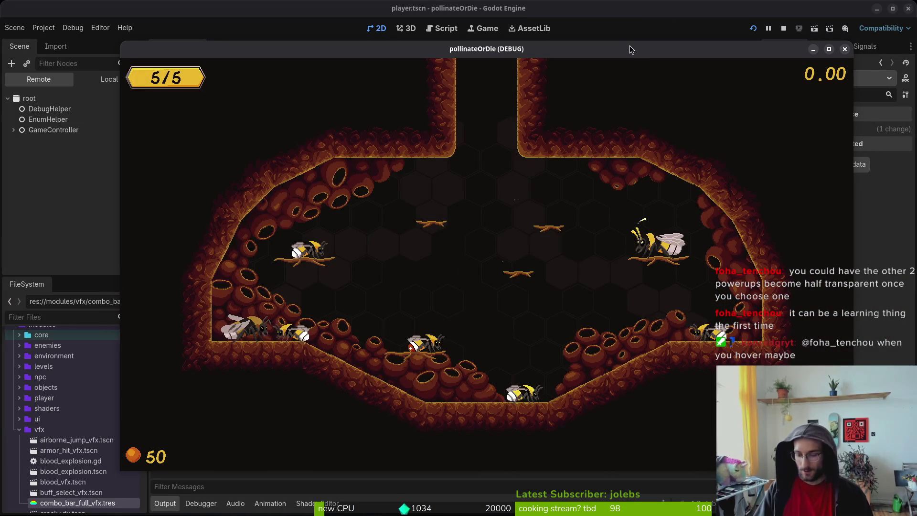
Step: Turn on the level selector in the in-game debugging panel
key(Escape)
key(Down)
key(Return)
key(Escape)
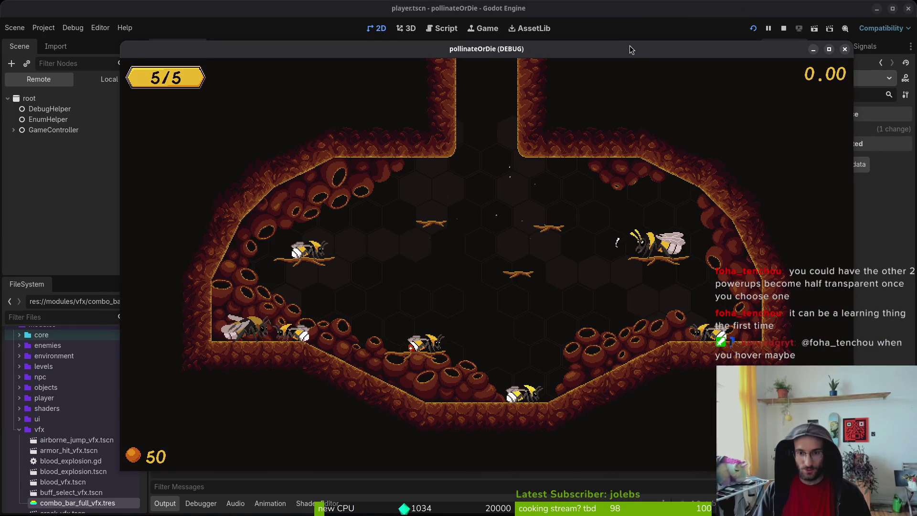
key(Escape)
key(Return)
key(Up)
key(Up)
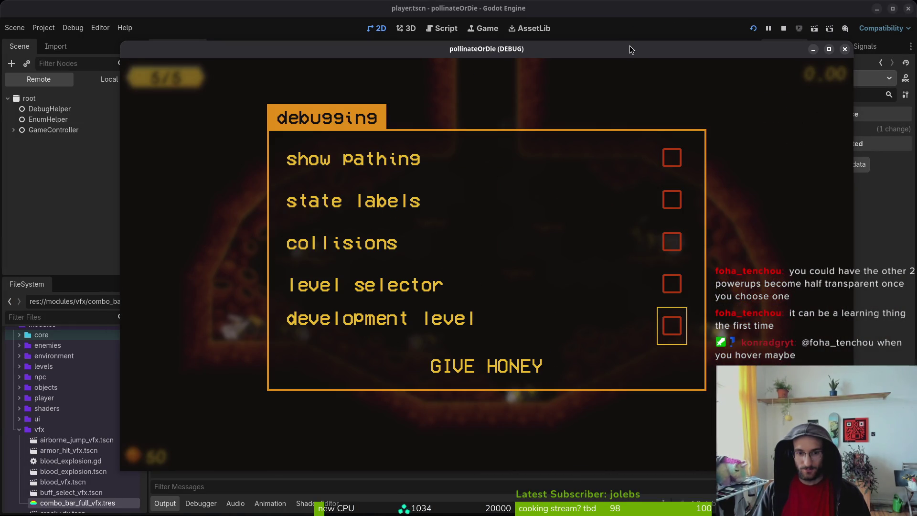
key(Up)
key(Return)
key(Escape)
key(Escape)
key(Escape)
key(Escape)
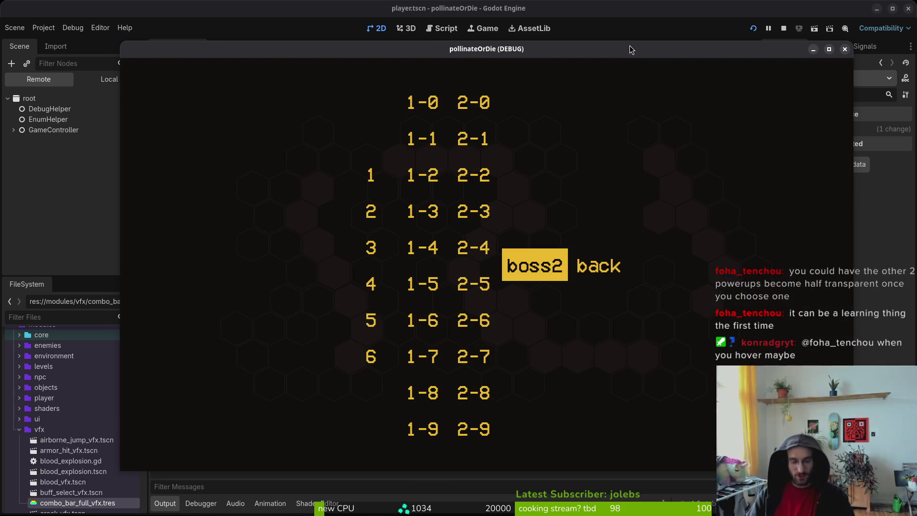
Step: Start level 6, advance through the flower dialogue, then close the game
key(Left)
key(Left)
key(Down)
key(Down)
key(Down)
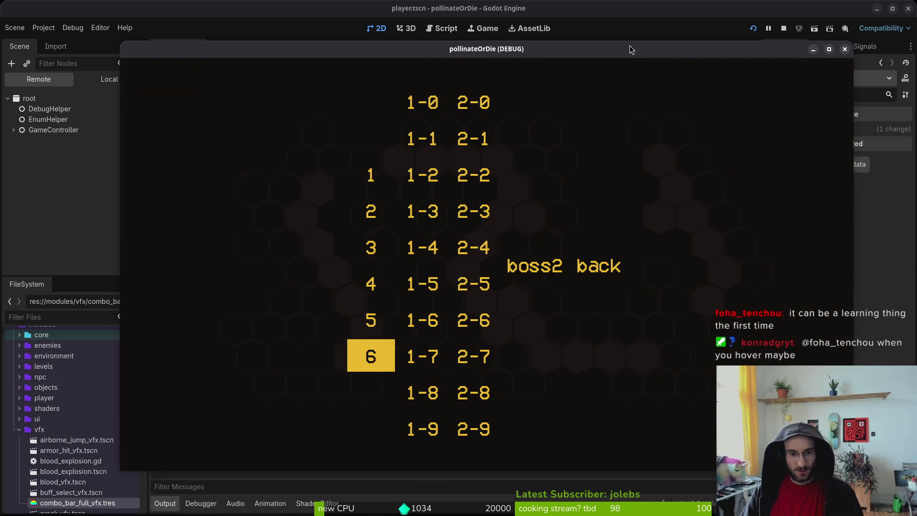
key(Return)
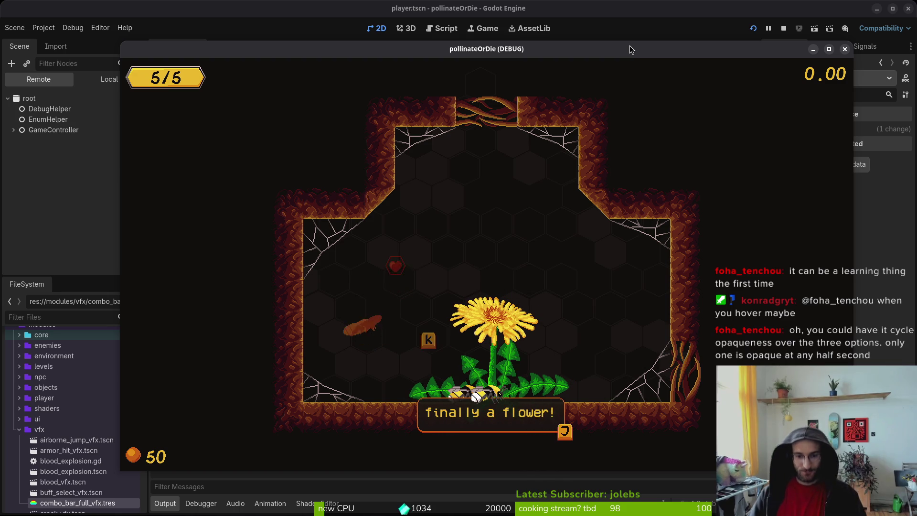
key(j)
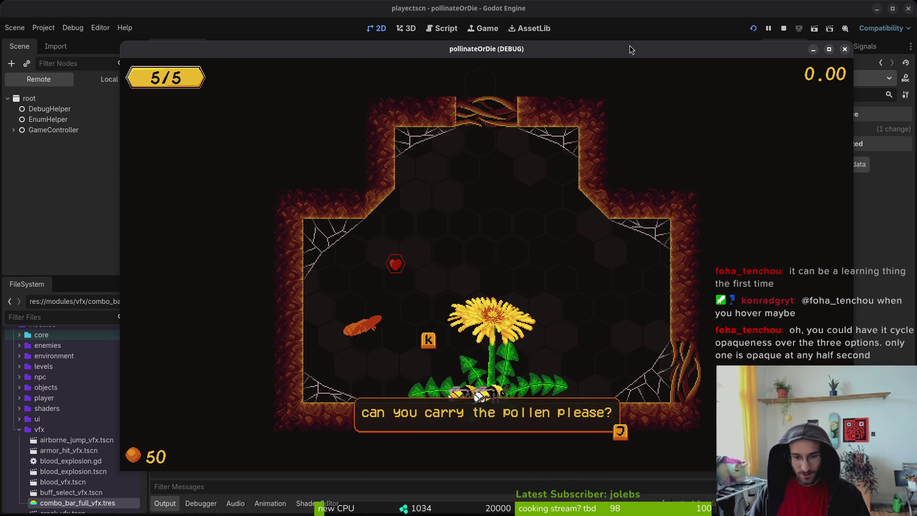
key(j)
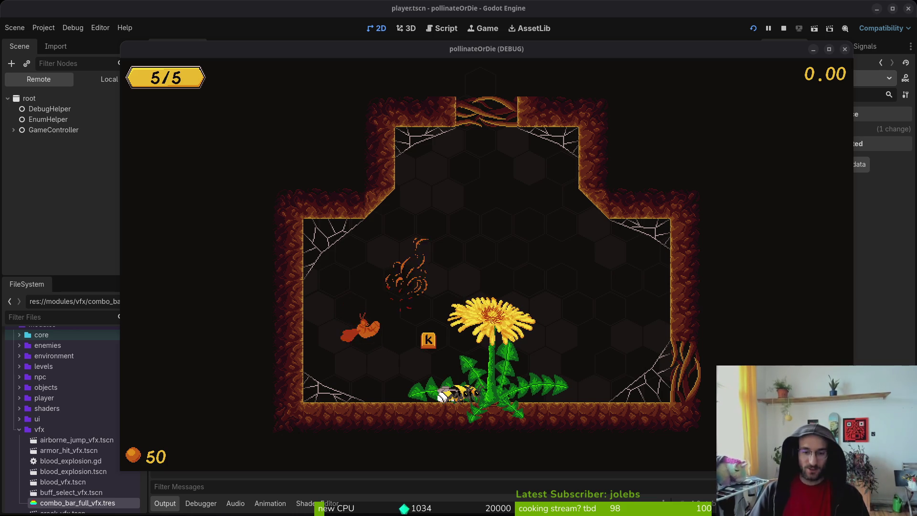
click(475, 221)
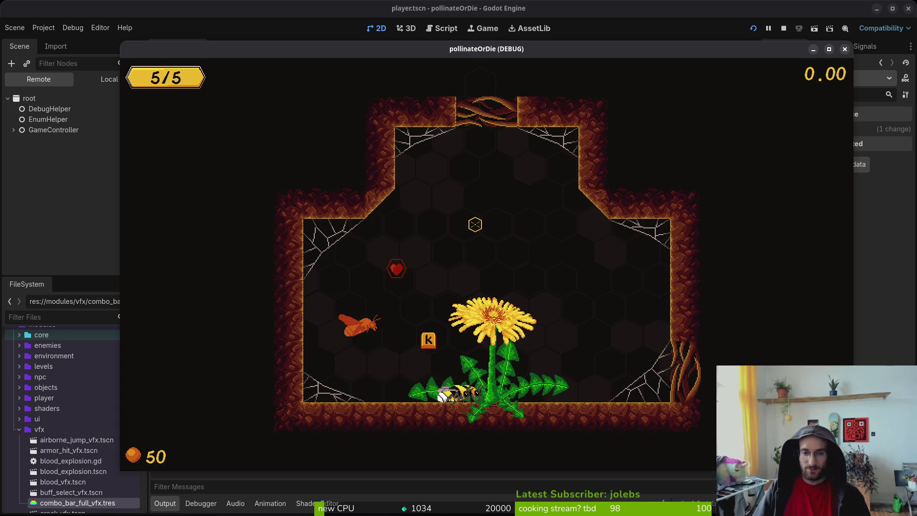
key(Escape)
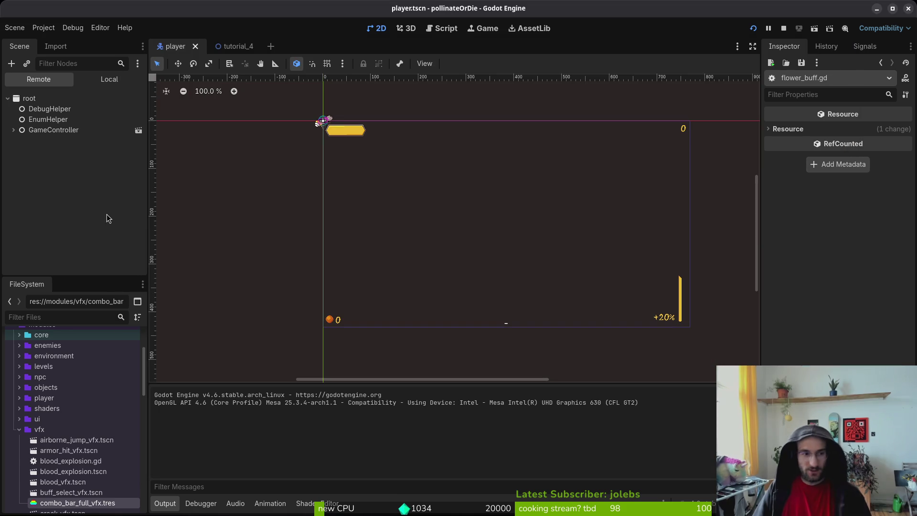
Step: Quick-open the flower_buff.tscn scene by searching 'flowerbufts'
key(shift+alt+o)
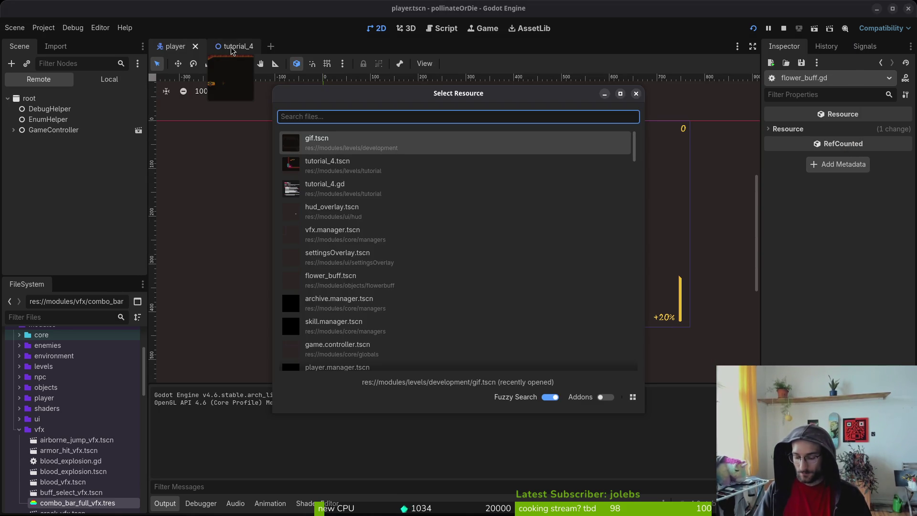
text(flowerbufts)
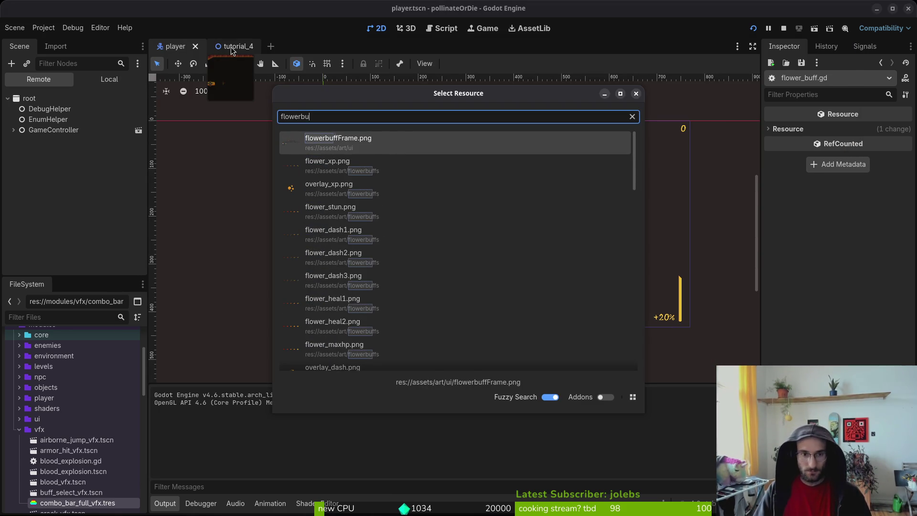
key(Down)
key(Return)
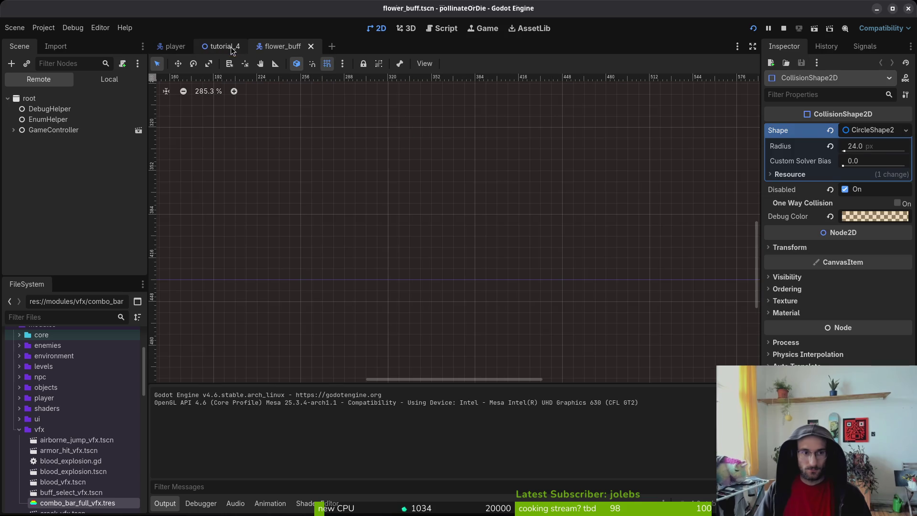
Step: Lower the flowerBuff node's tint alpha to 114 (ffffff72) and save the scene
click(39, 98)
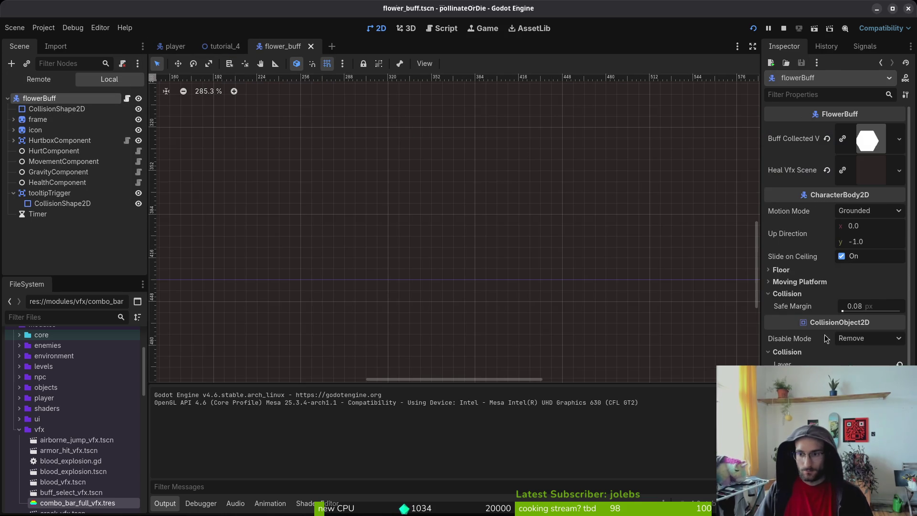
scroll(838, 325, down, 5)
click(784, 191)
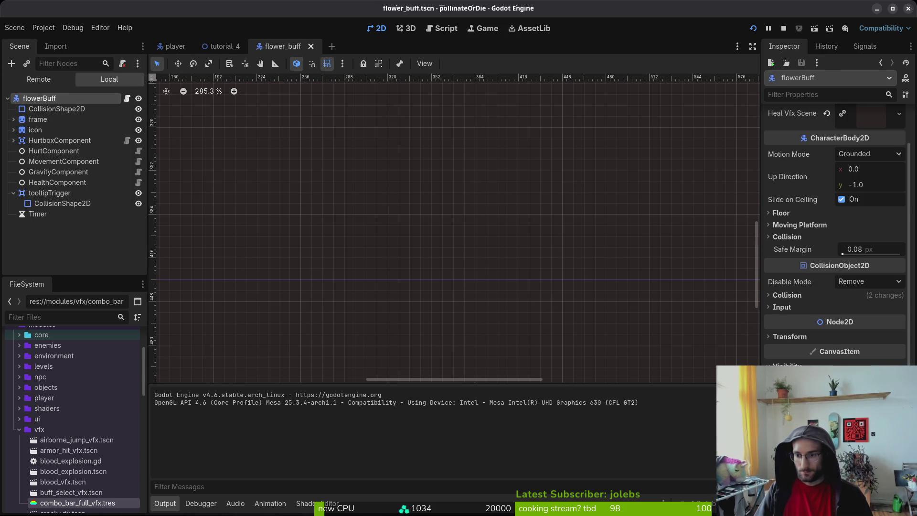
click(850, 391)
click(846, 323)
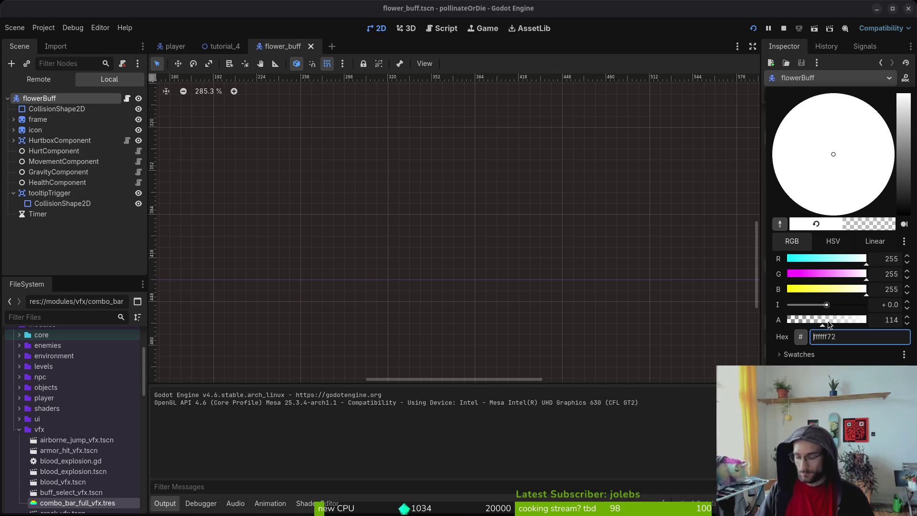
key(ctrl+s)
Step: Restart the game, continue the save into the hive level, and exit full screen
click(782, 29)
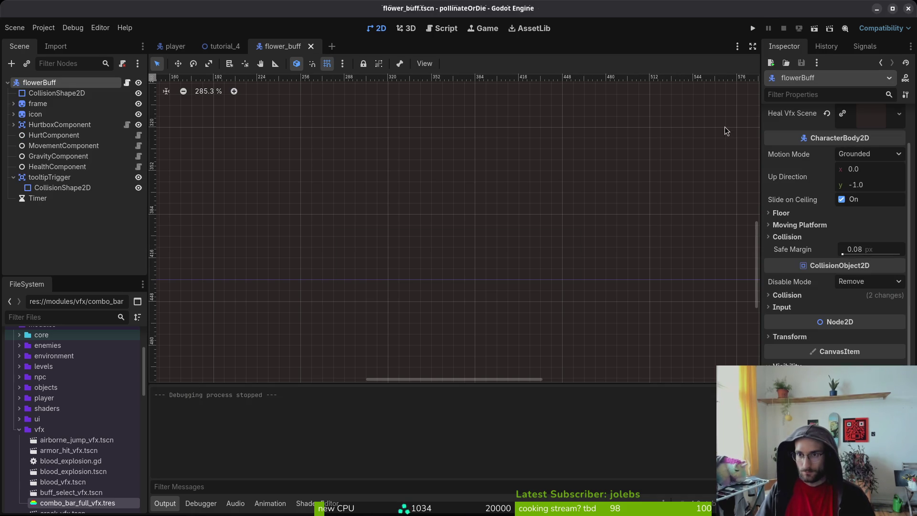
click(751, 28)
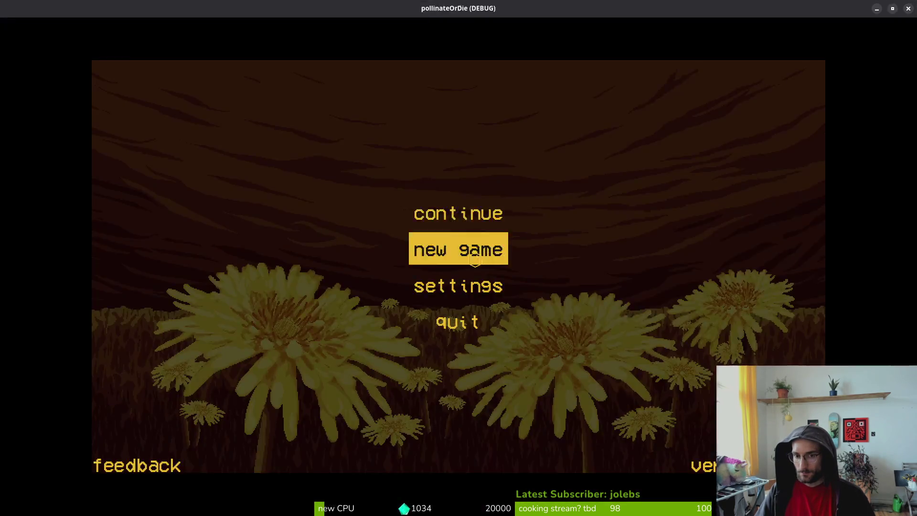
click(439, 224)
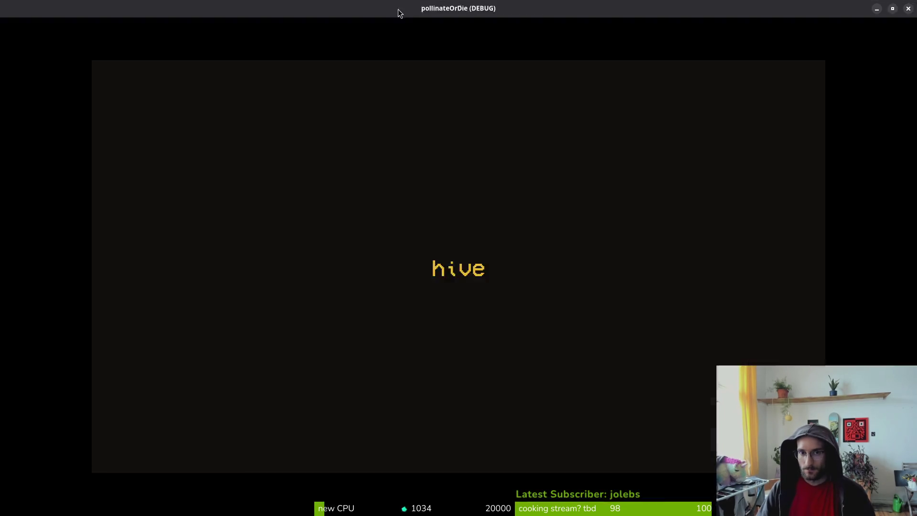
double_click(399, 13)
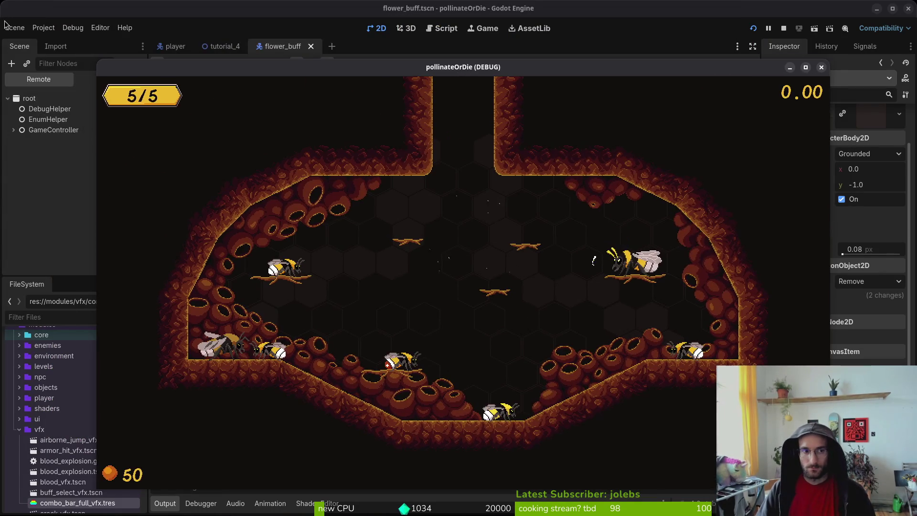
Step: Set Project Settings Display > Window mode to Windowed, then run the game with F5
click(44, 28)
click(65, 56)
key(Escape)
click(44, 27)
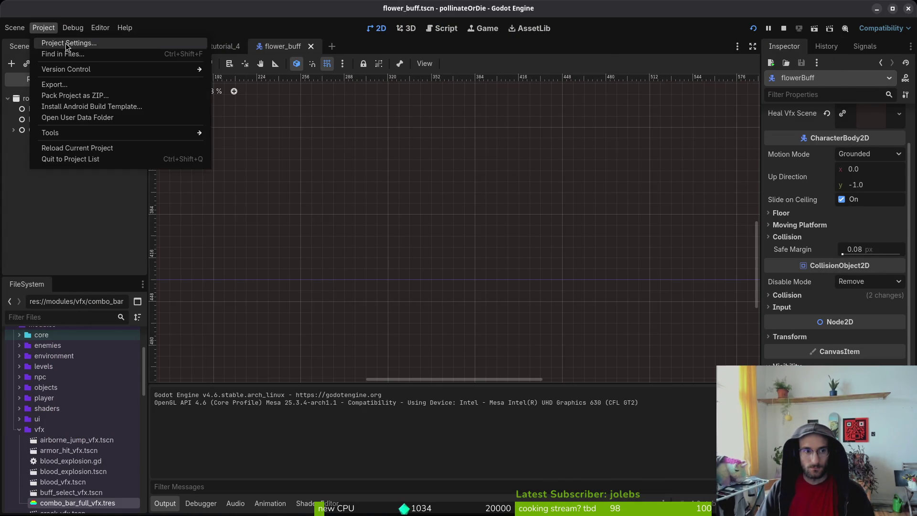
click(67, 43)
click(371, 151)
click(396, 163)
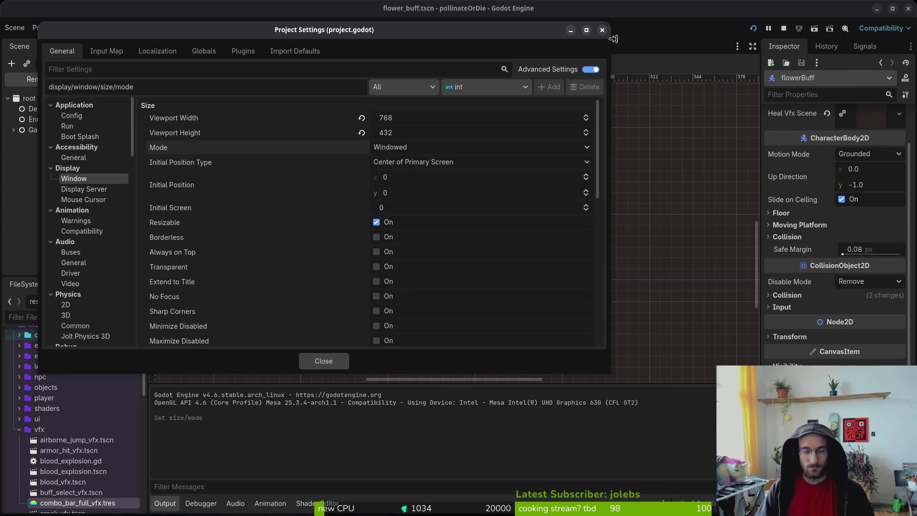
click(602, 30)
key(F5)
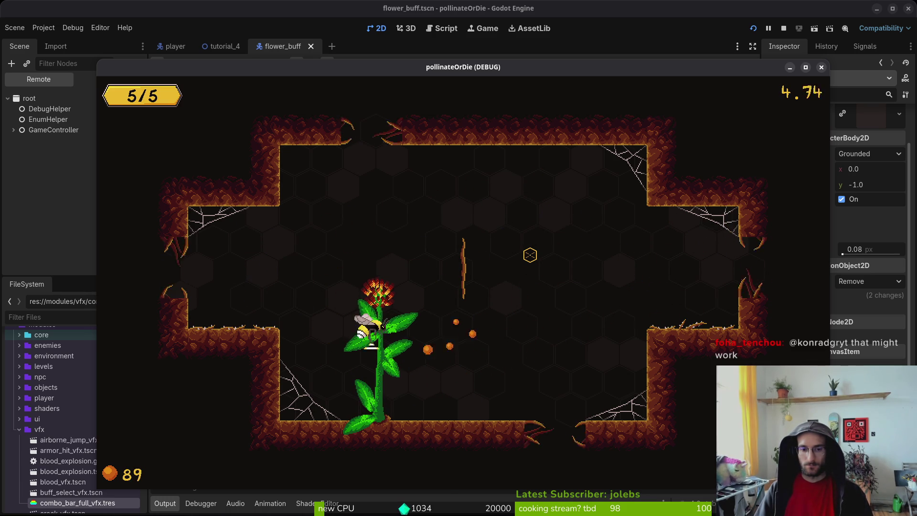
Step: Stop the game and raise the flowerBuff tint alpha back to fully opaque
key(F8)
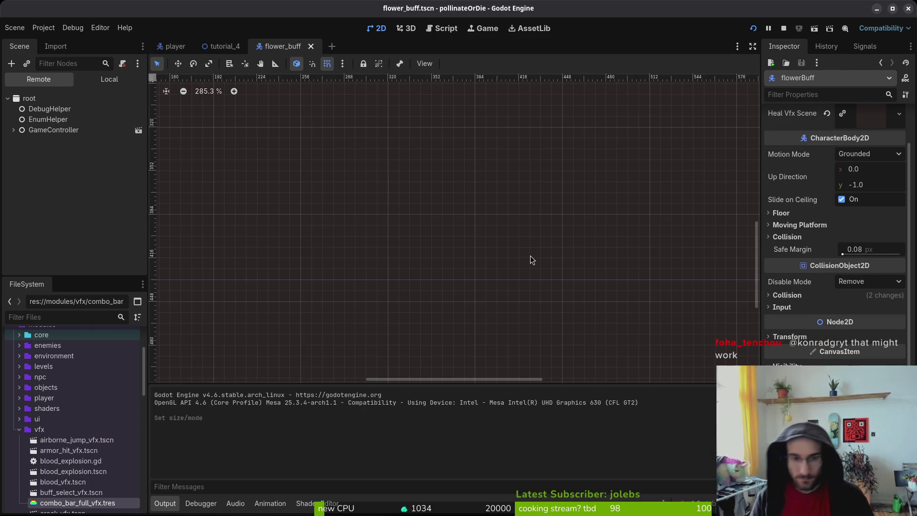
click(855, 354)
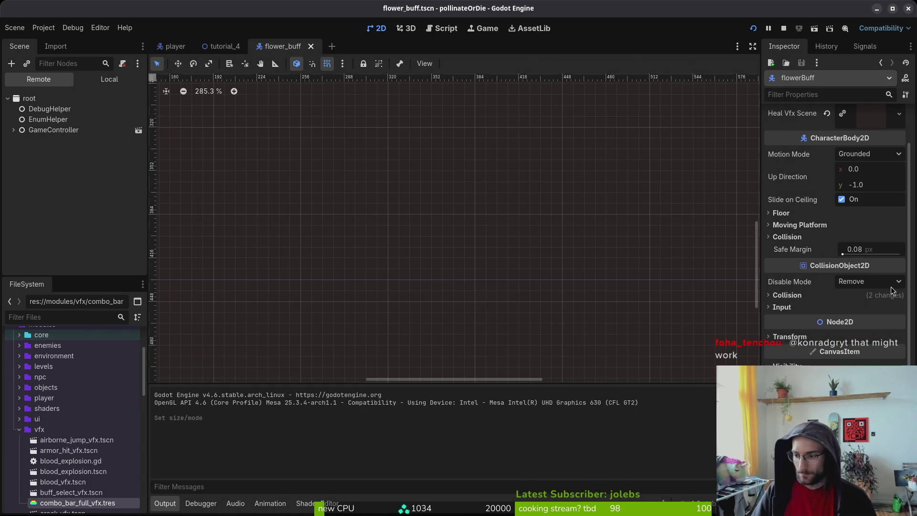
click(873, 354)
drag(824, 319, 866, 320)
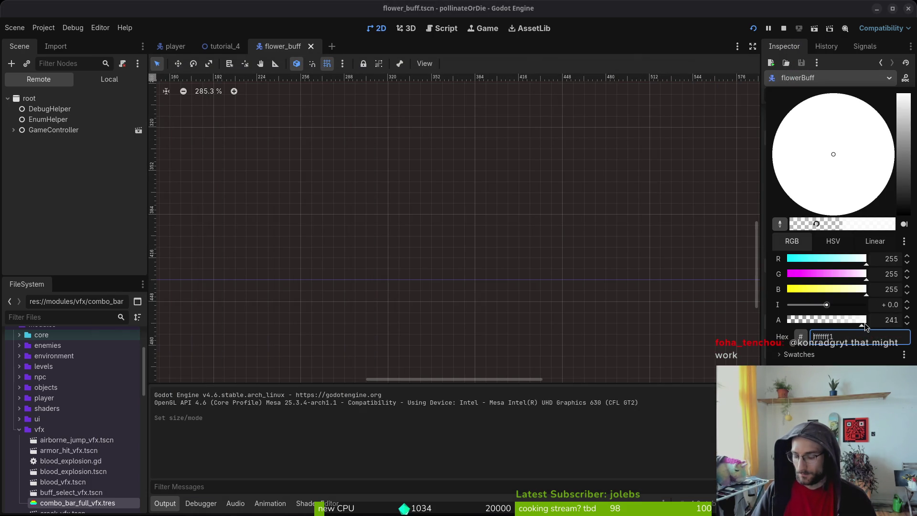
key(Escape)
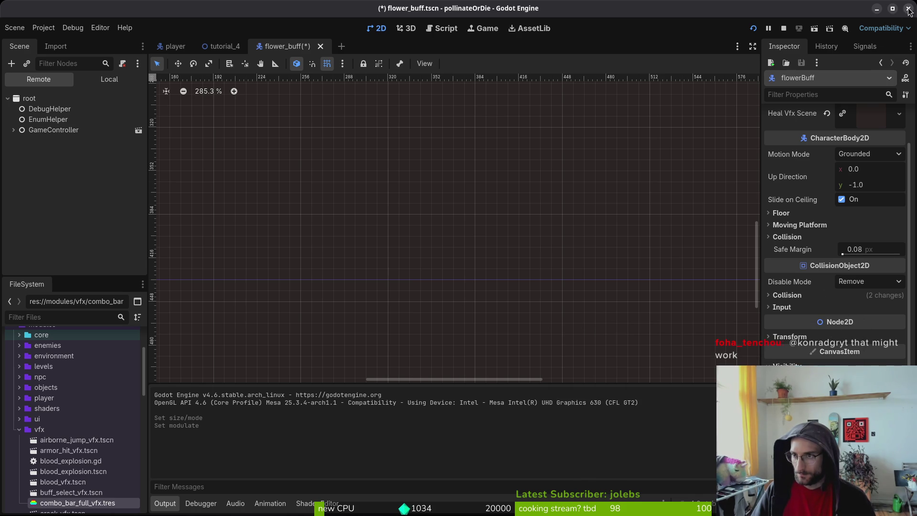
Step: Set the tint alpha to 169, then fly the bee up the stem toward the wooden wall
click(868, 389)
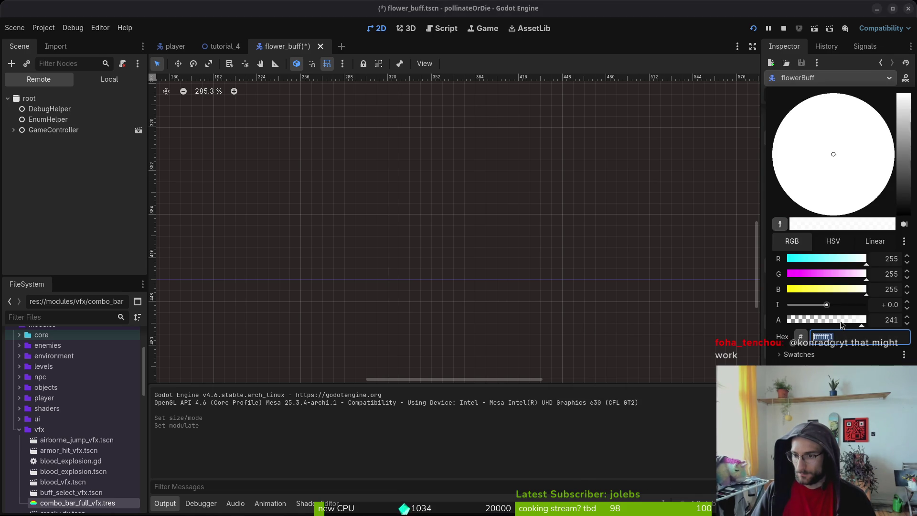
click(840, 320)
key(Escape)
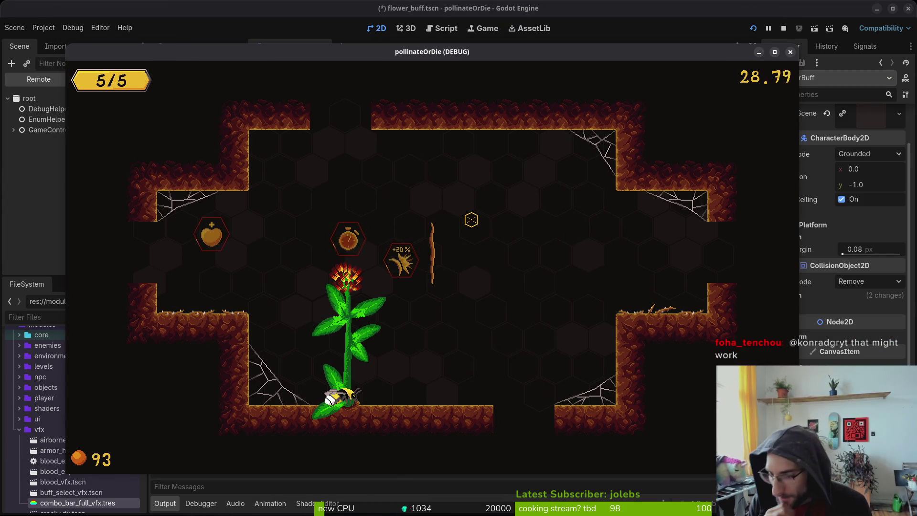
key(space)
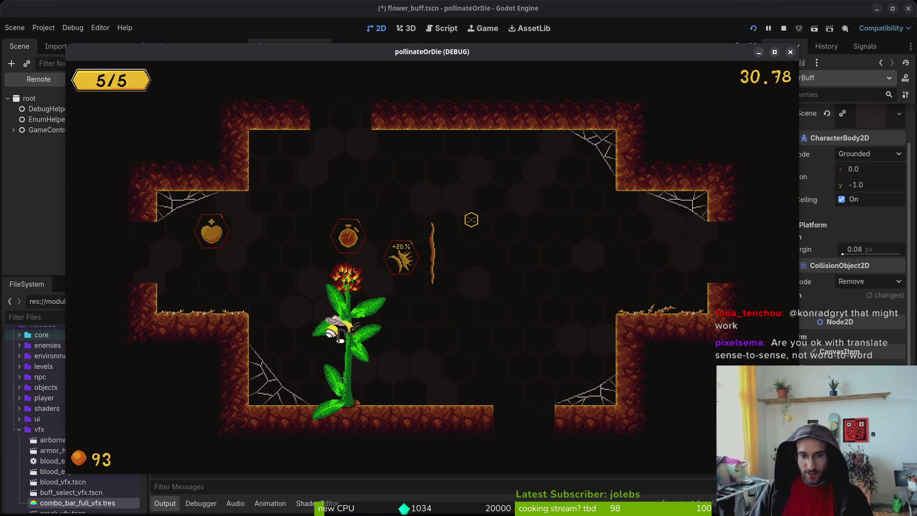
key(d)
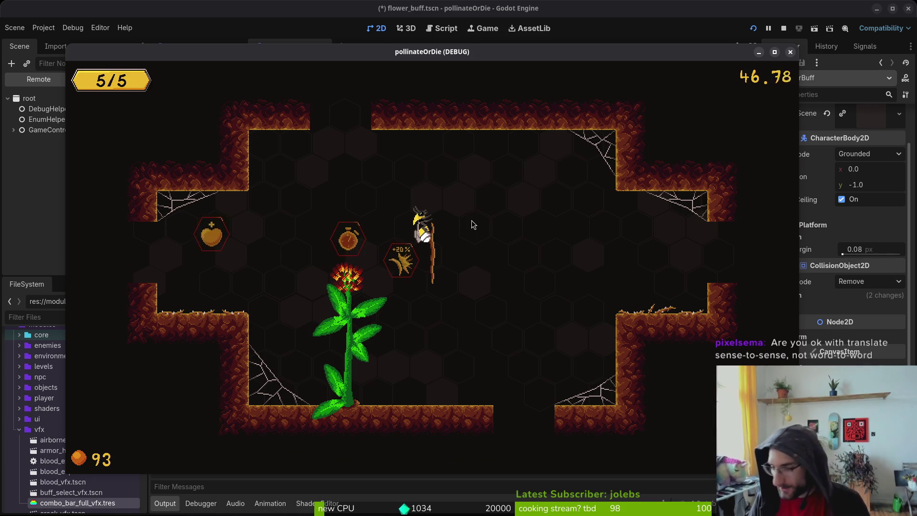
Step: In translations.csv, select and then clear the NOTE_1_0_CONTENT to NOTE_1_5_CONTENT rows
key(alt+Tab)
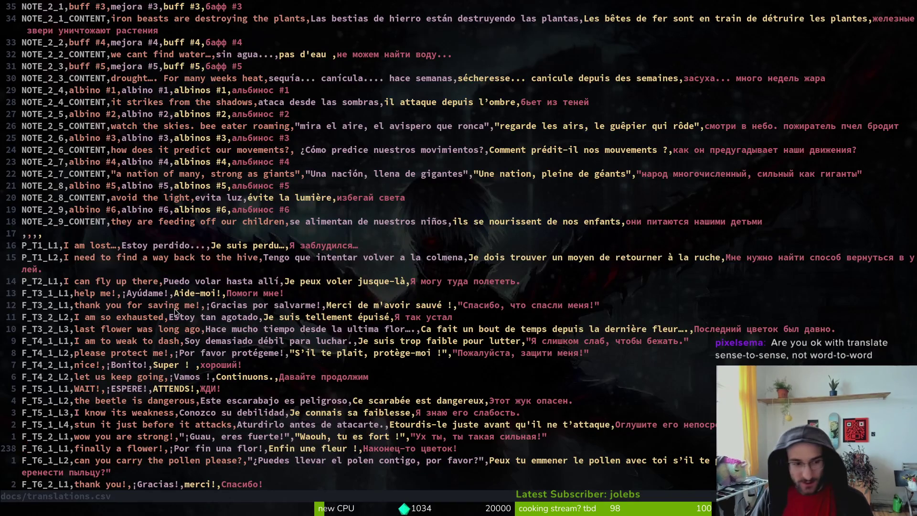
scroll(174, 308, up, 10)
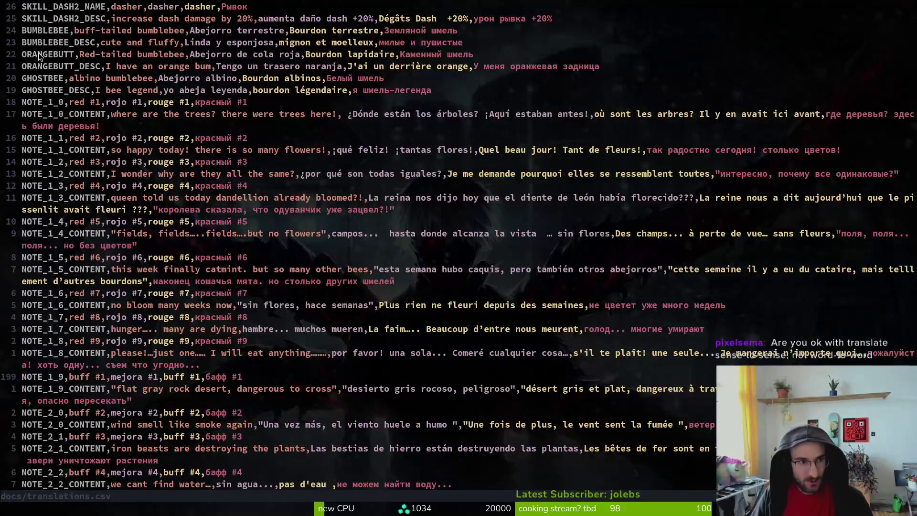
mouse_move(27, 145)
mouse_down()
mouse_move(122, 232)
mouse_move(143, 268)
mouse_move(166, 364)
mouse_up()
key(Escape)
scroll(167, 345, down, 4)
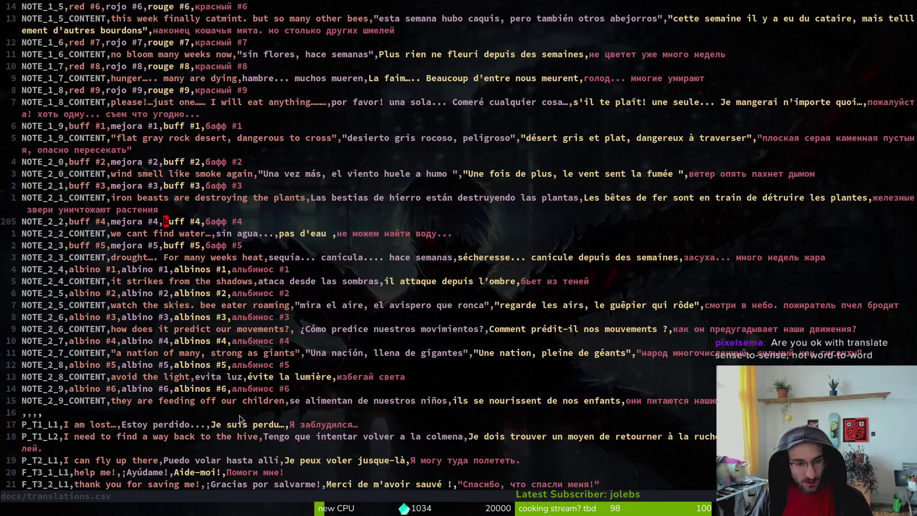
mouse_move(294, 400)
mouse_down()
mouse_move(62, 377)
mouse_move(28, 232)
mouse_move(20, 132)
mouse_up()
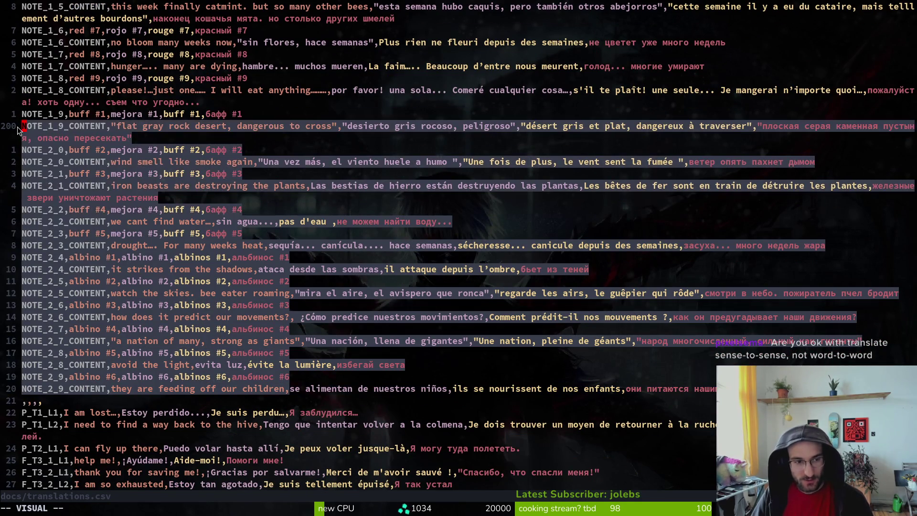
scroll(111, 195, up, 5)
click(91, 239)
scroll(199, 293, up, 4)
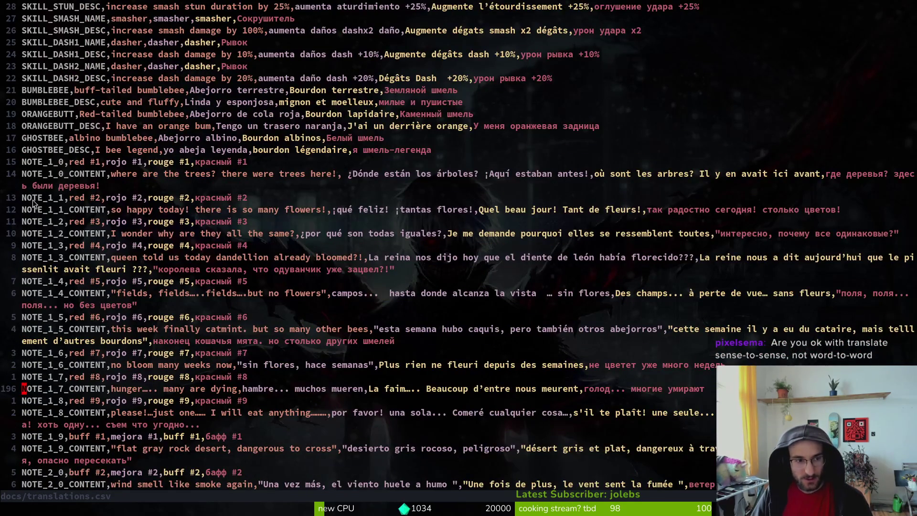
mouse_move(36, 177)
mouse_down()
mouse_move(139, 305)
mouse_move(177, 332)
mouse_up()
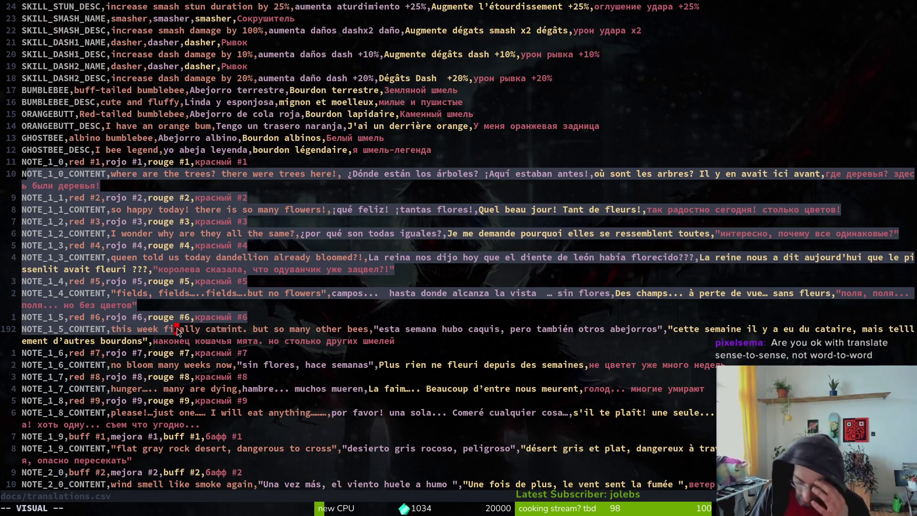
click(180, 287)
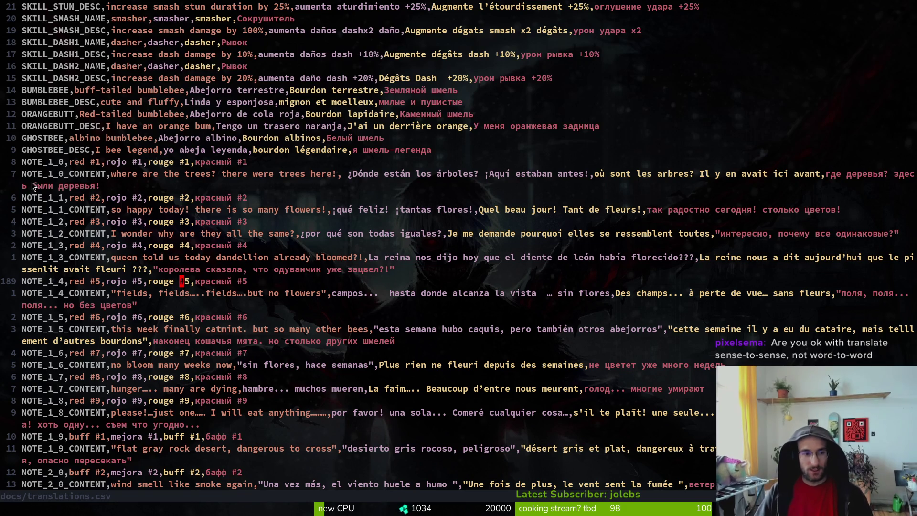
Step: Scroll further through translations.csv, selecting and cancelling more rows of text
scroll(161, 161, up, 6)
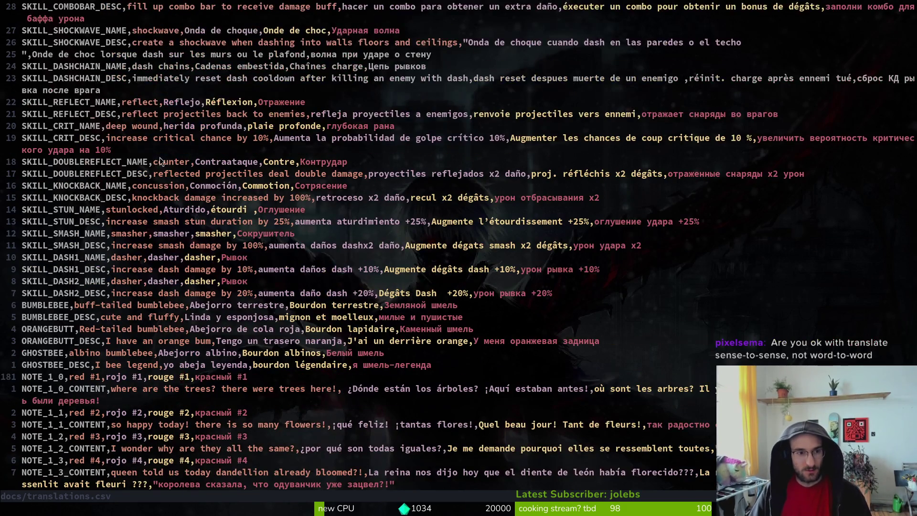
scroll(134, 173, up, 10)
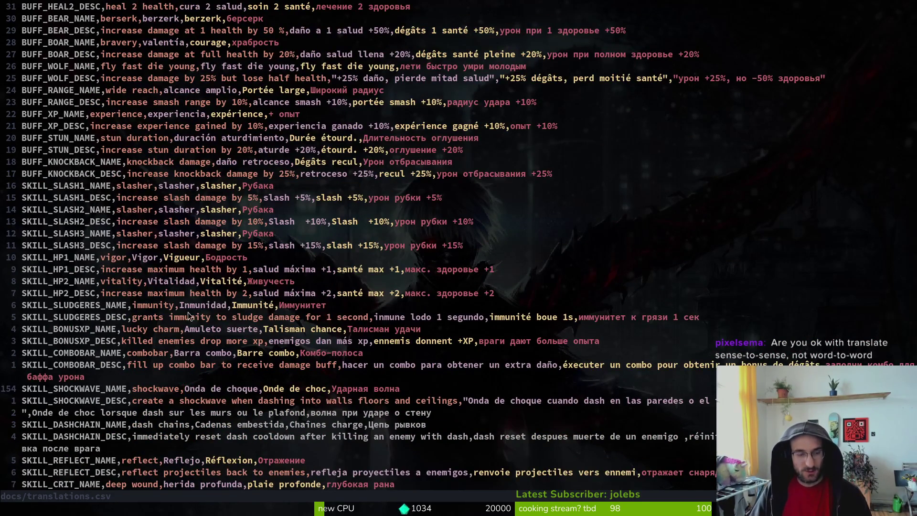
mouse_move(194, 340)
mouse_down()
mouse_move(98, 161)
mouse_move(91, 126)
mouse_up()
drag(143, 354, 91, 7)
scroll(73, 125, up, 7)
scroll(73, 125, up, 9)
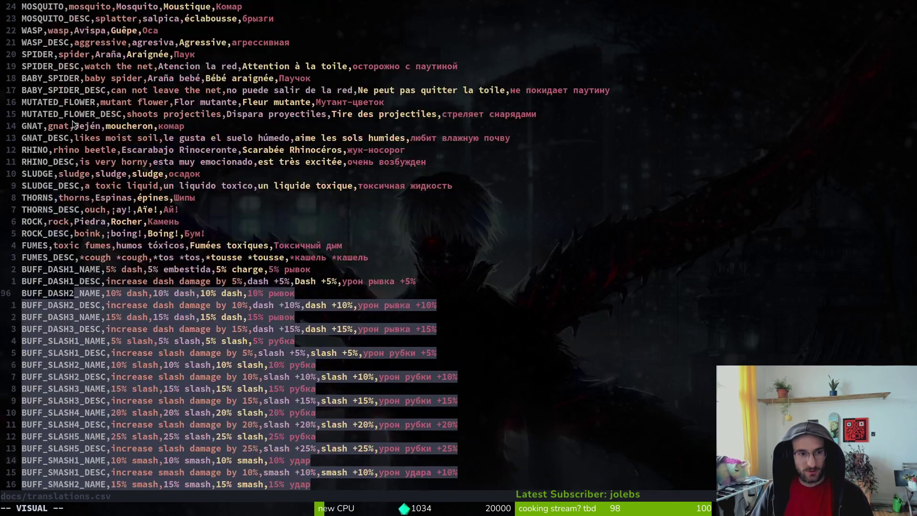
mouse_move(45, 289)
mouse_down()
mouse_move(41, 257)
mouse_move(175, 439)
mouse_up()
scroll(100, 309, up, 7)
key(y)
scroll(178, 362, down, 1)
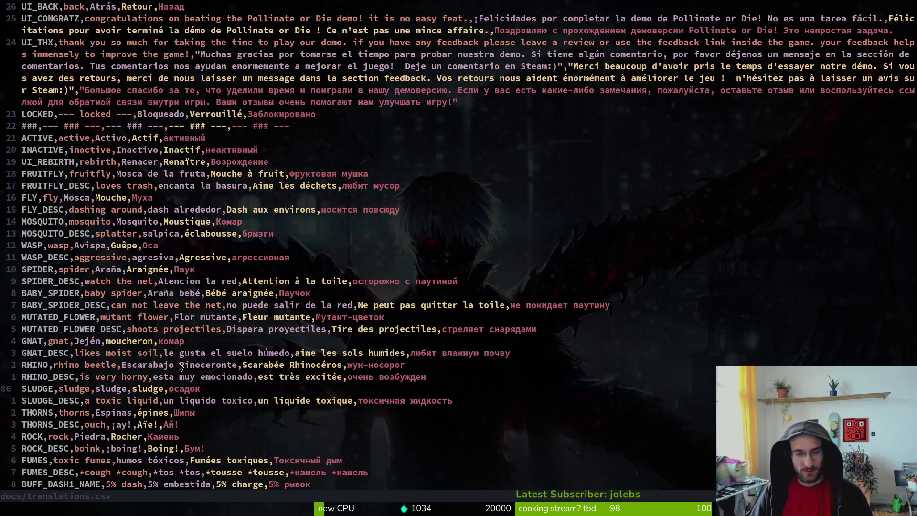
scroll(178, 363, up, 5)
scroll(94, 359, down, 8)
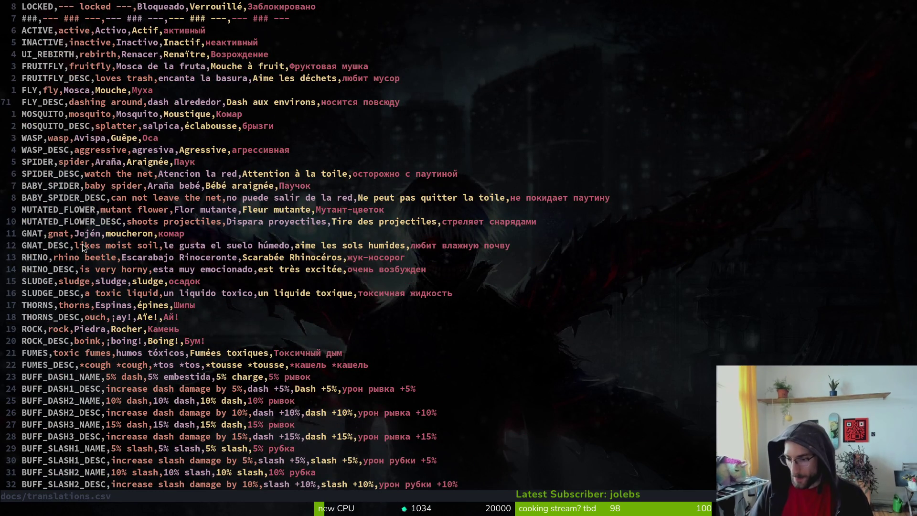
scroll(88, 222, up, 13)
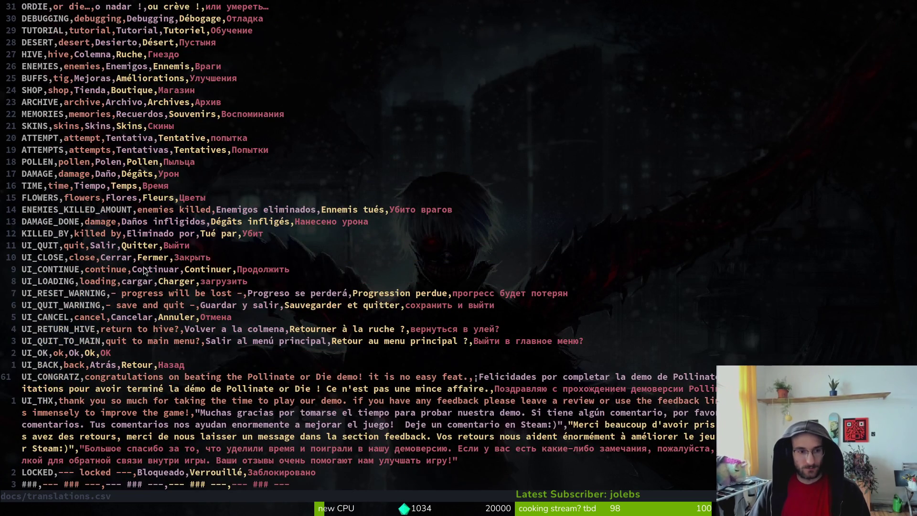
scroll(144, 265, up, 9)
scroll(110, 269, up, 1)
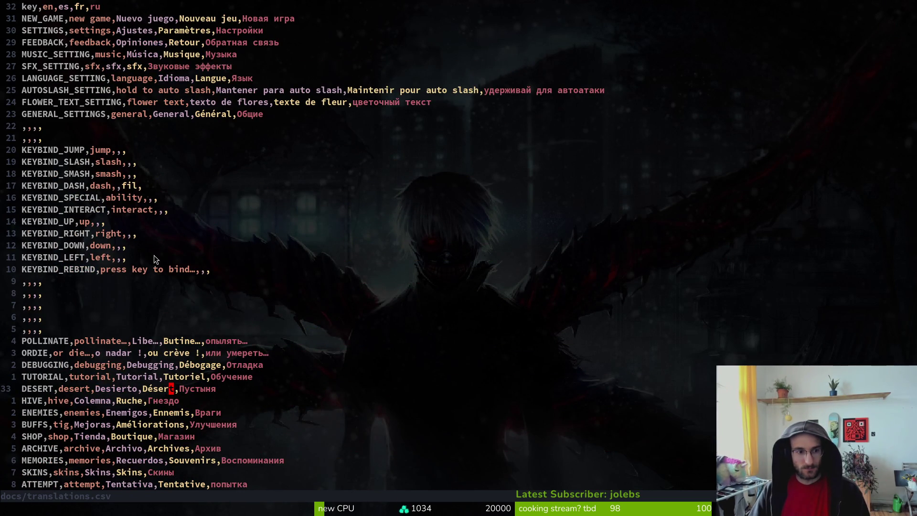
Step: Test-play collecting the +20% flower buff, then return to Vim and start the file finder
key(F5)
key(s)
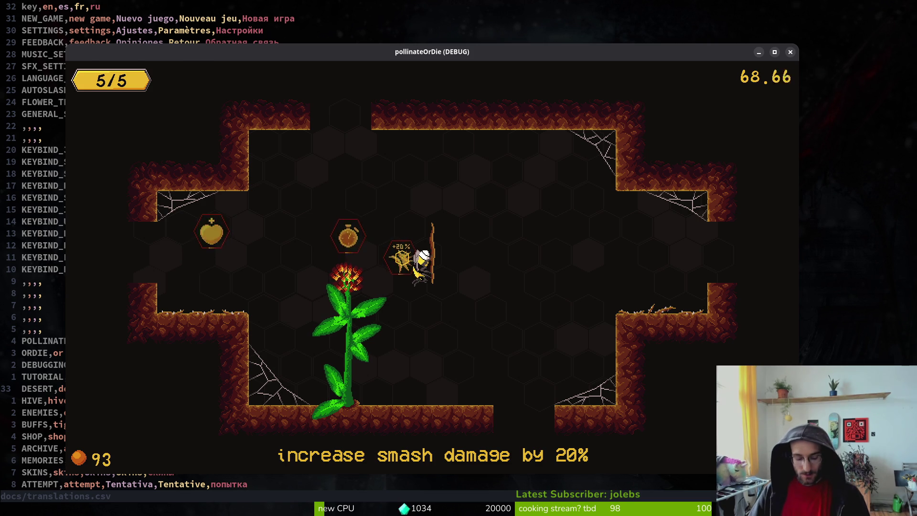
key(alt+Tab)
key(alt+Tab)
key(alt+Tab)
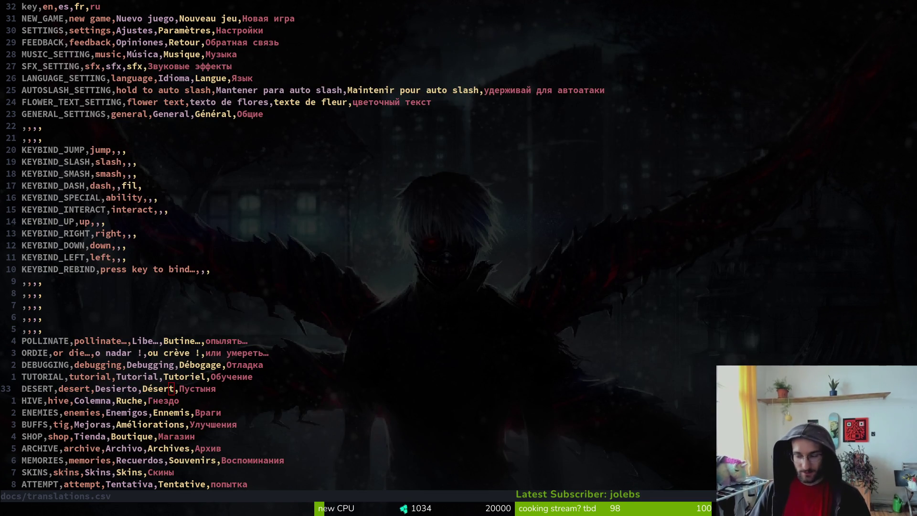
key(alt+Tab)
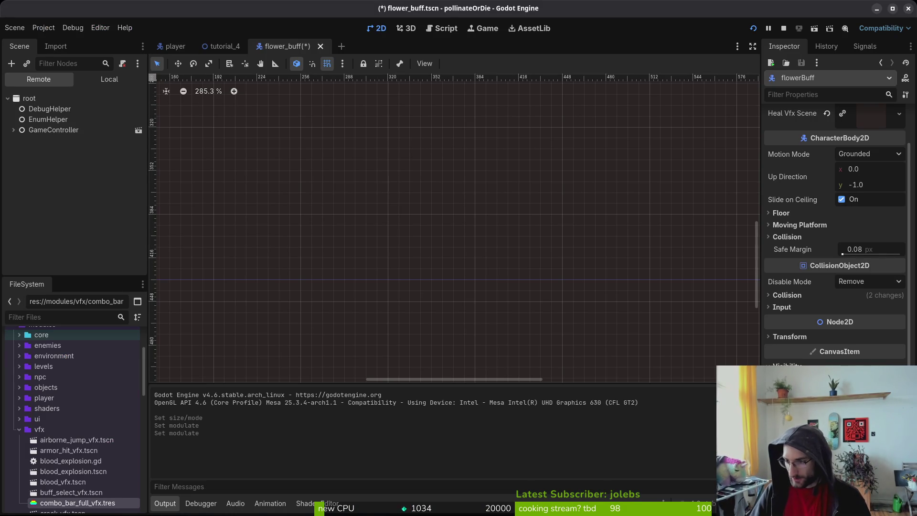
key(alt+Tab)
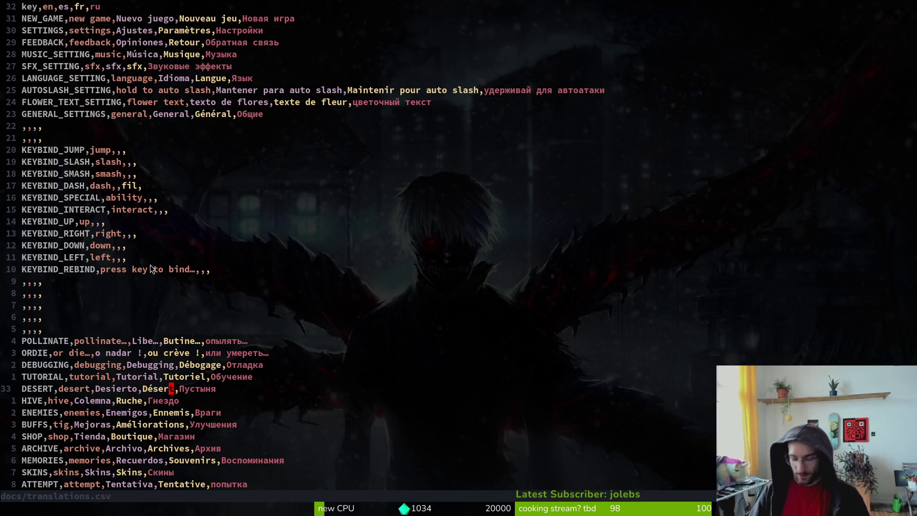
key(space)
Step: Search 'flower', open flower_buff.gd, and scroll to choose_buff's emit_buff_collected call
key(f)
key(f)
text(flower)
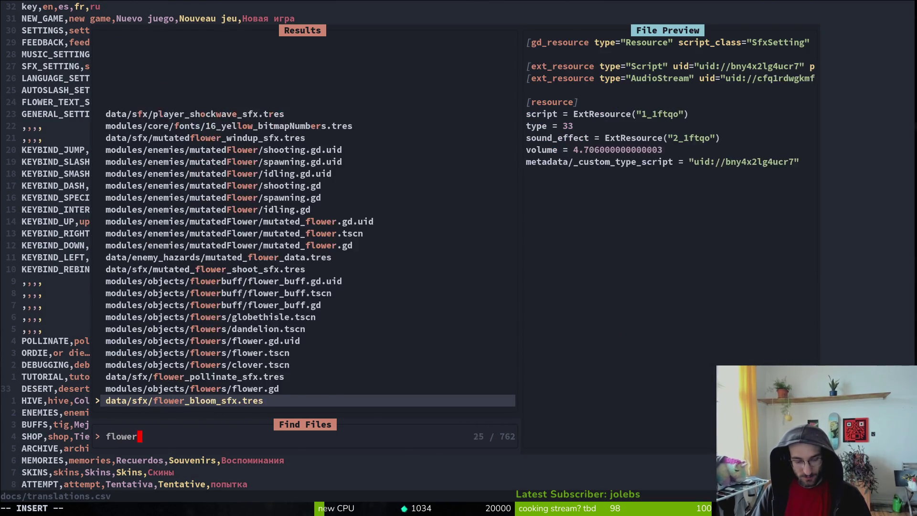
key(Return)
scroll(229, 290, down, 2)
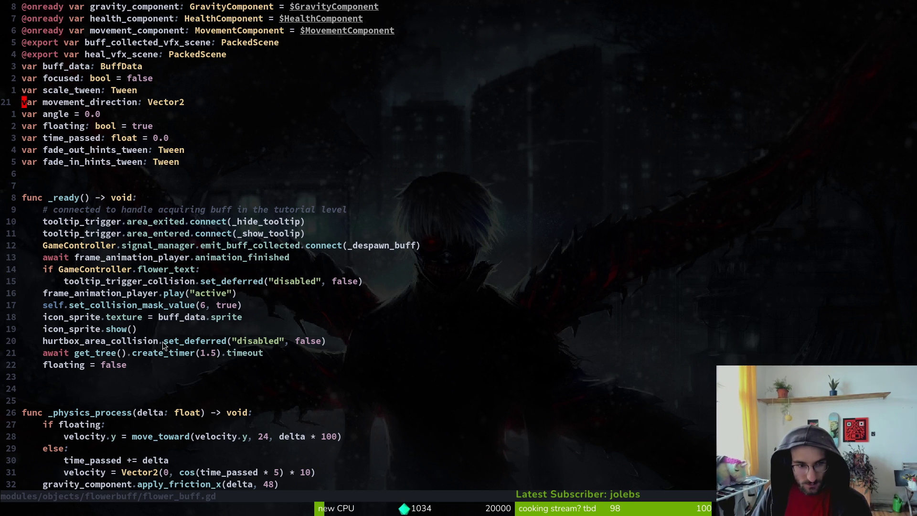
scroll(164, 336, down, 13)
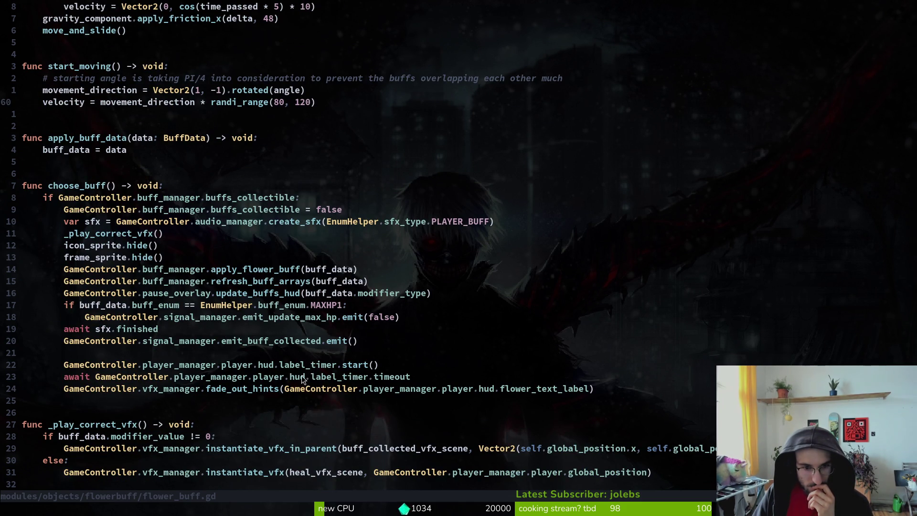
click(250, 343)
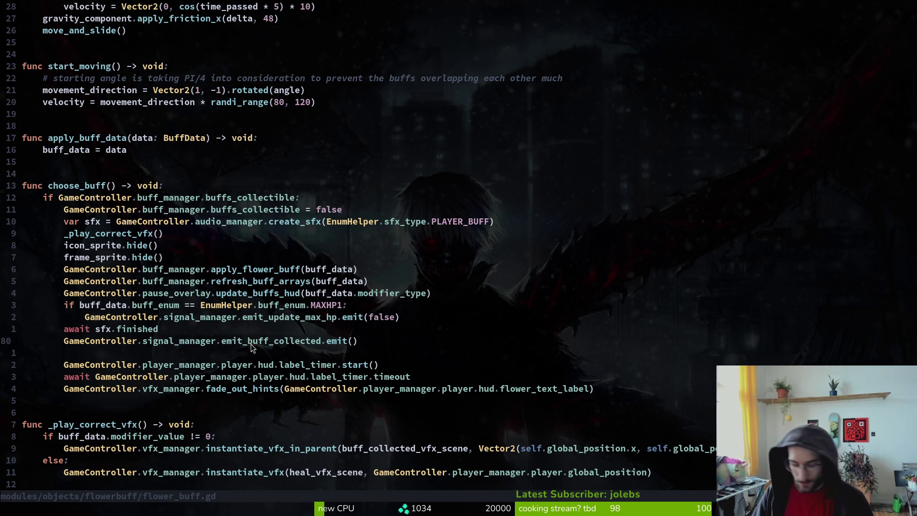
Step: Grep emit_buff_collected, open the flower_buff.gd line 33 match, and page through the script
key(space)
key(f)
key(w)
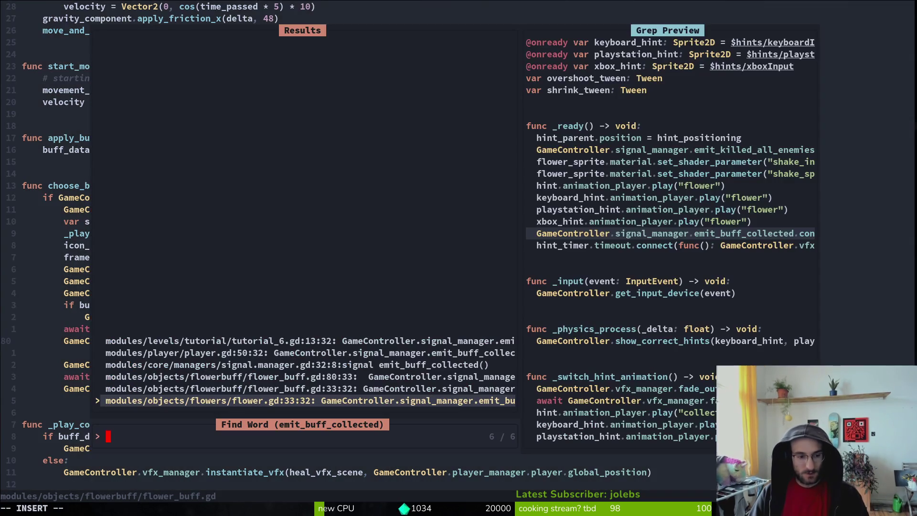
key(Up)
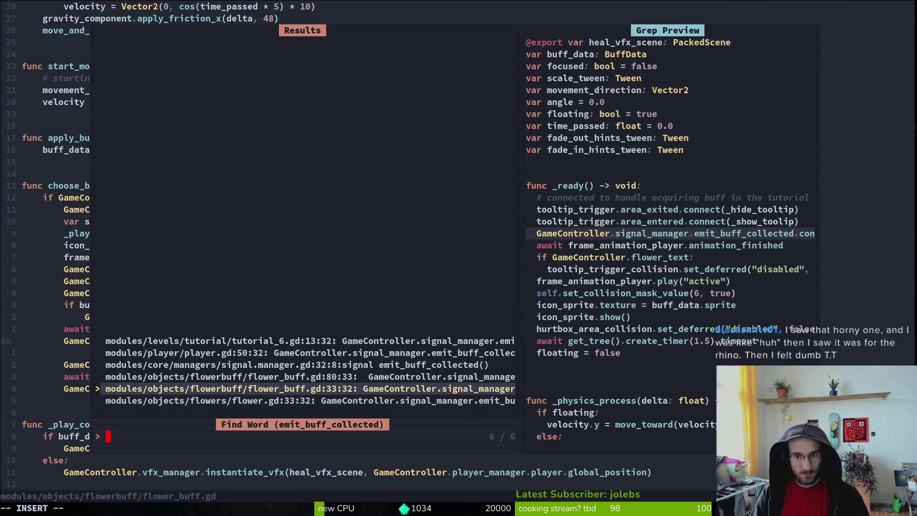
key(Return)
key(shift+v)
key(Escape)
key(ctrl+d)
key(ctrl+d)
key(ctrl+d)
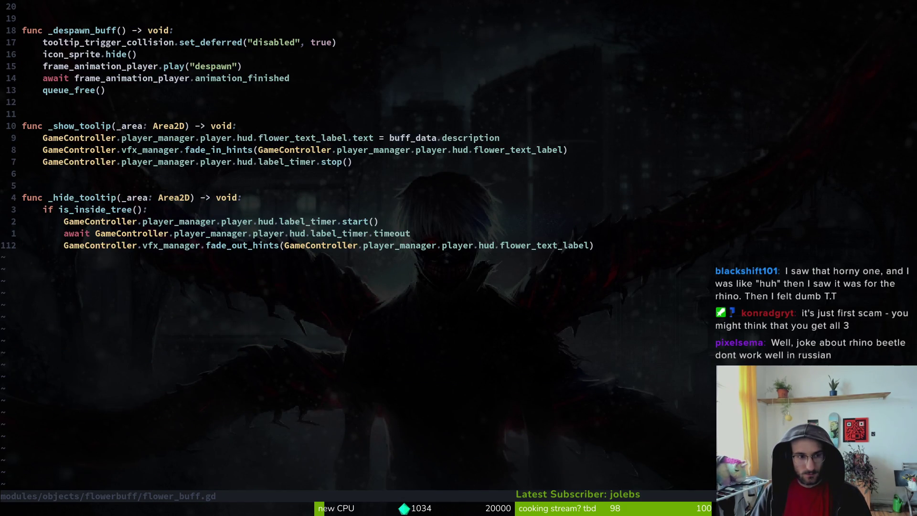
key(ctrl+u)
key(ctrl+u)
key(ctrl+u)
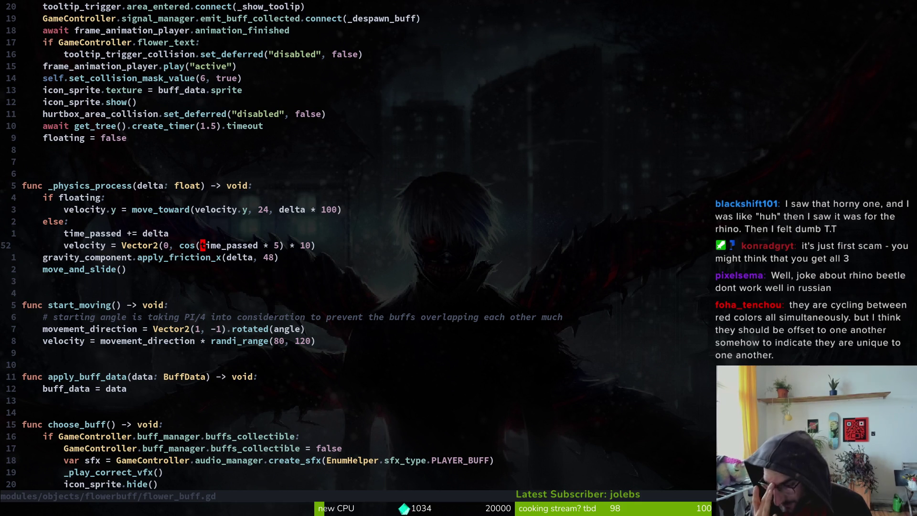
Step: Open docs/translations.csv through a 'trans' file search and page through its rows
key(space)
key(f)
key(f)
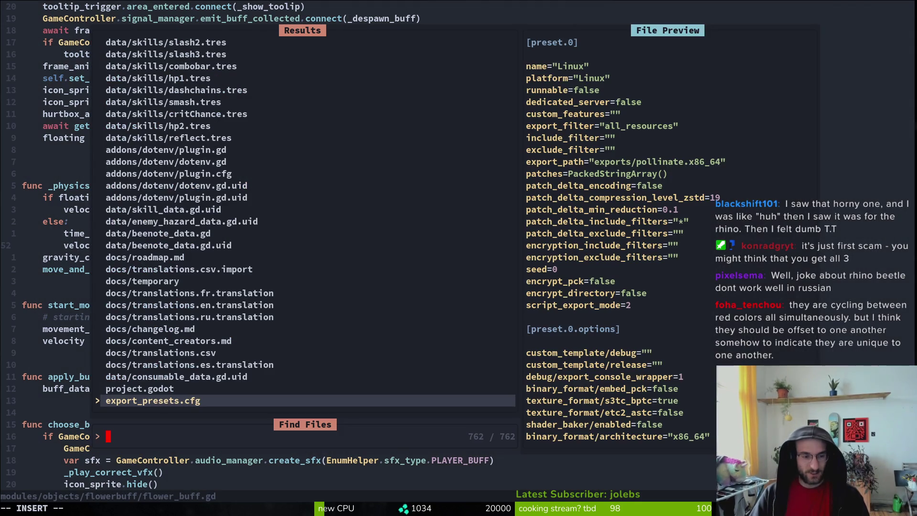
text(trans)
key(Return)
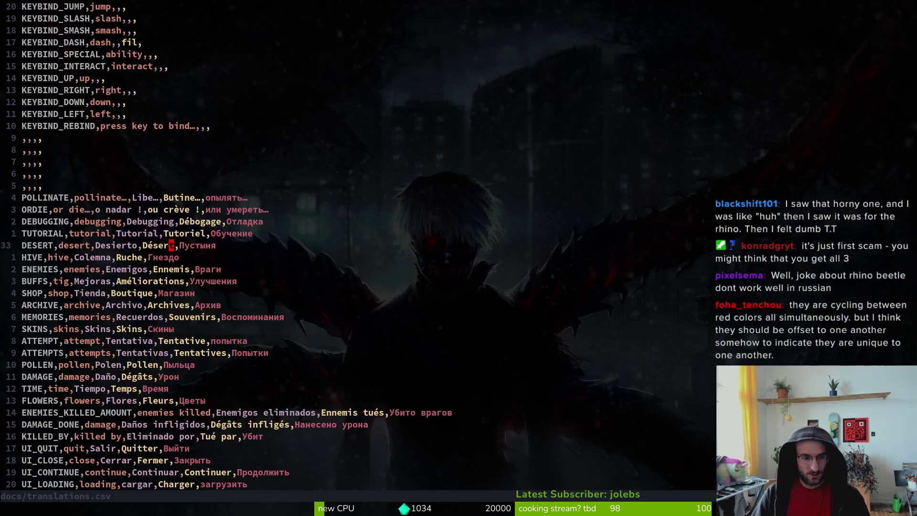
key(ctrl+d)
key(ctrl+d)
key(ctrl+u)
key(ctrl+u)
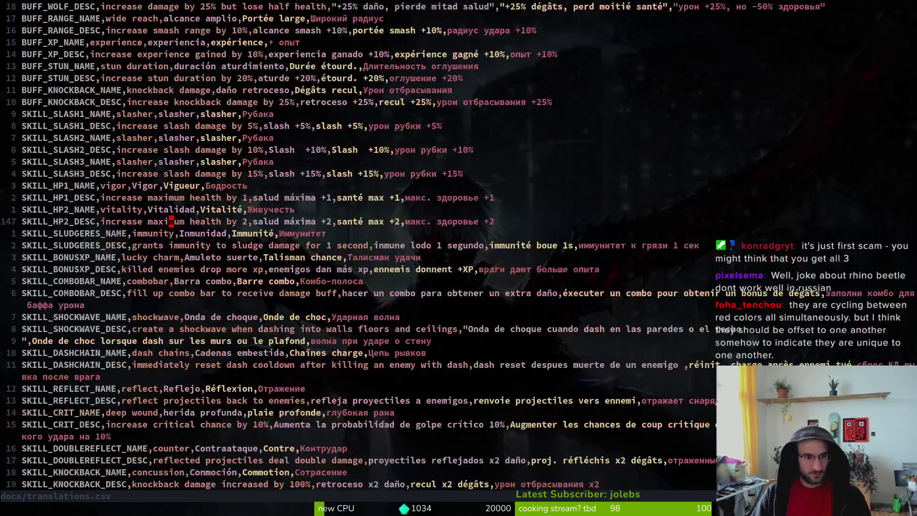
key(ctrl+u)
key(ctrl+d)
key(k)
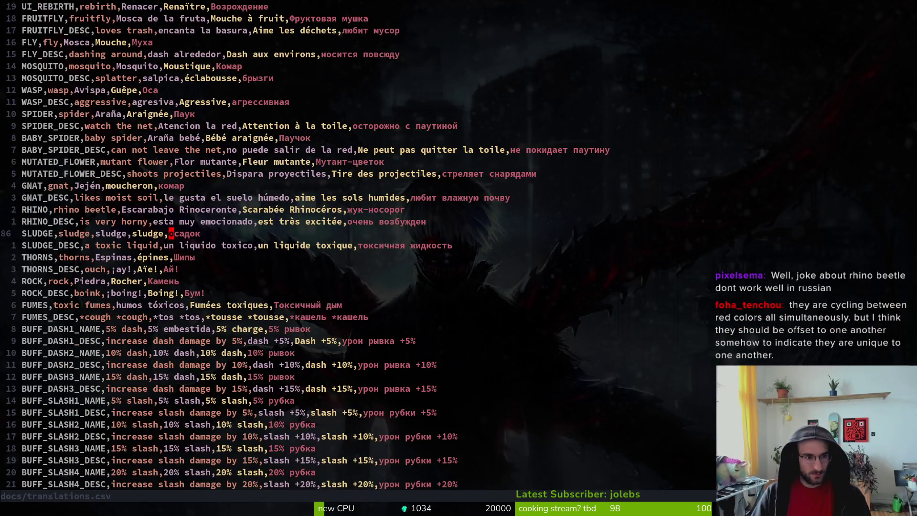
key(j)
Step: Check the RHINO_DESC row's rhino description, then bring the running game back to the front
key(k)
key(k)
key(k)
key(j)
key(j)
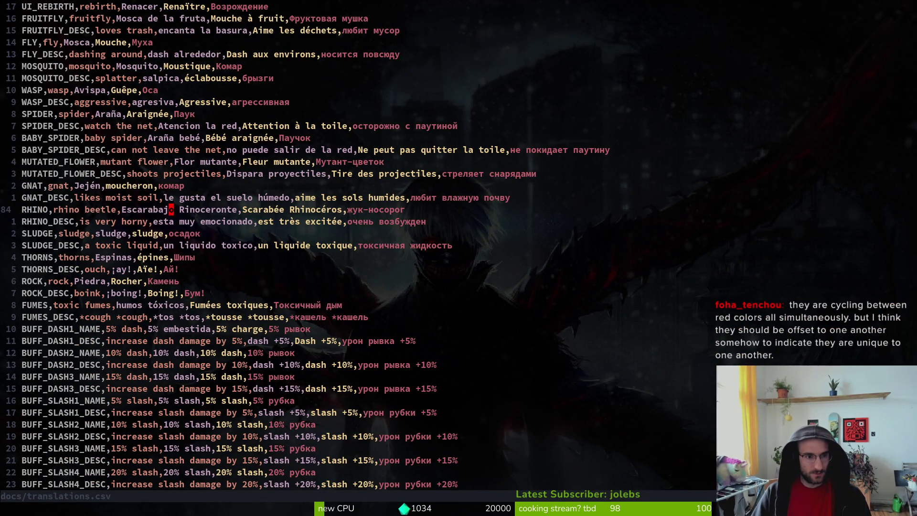
key(shift+v)
key(Escape)
key(b)
key(b)
key(b)
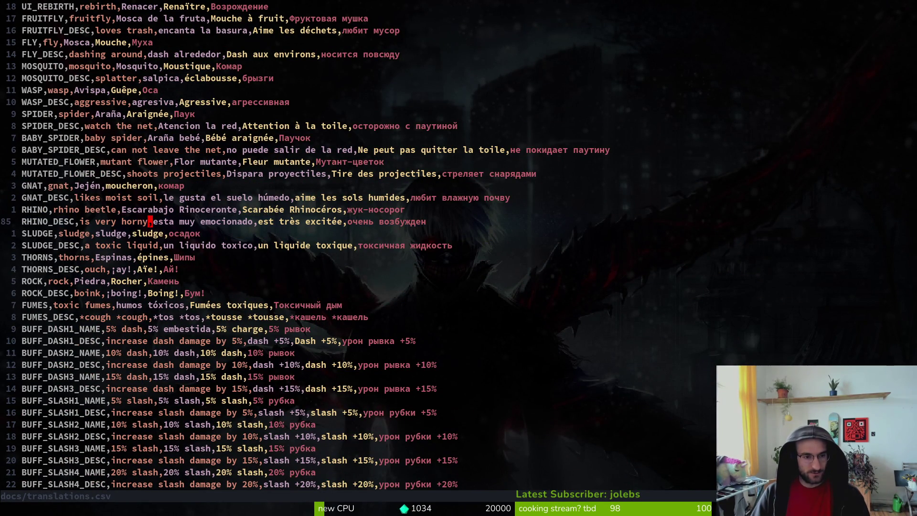
key(b)
key(b)
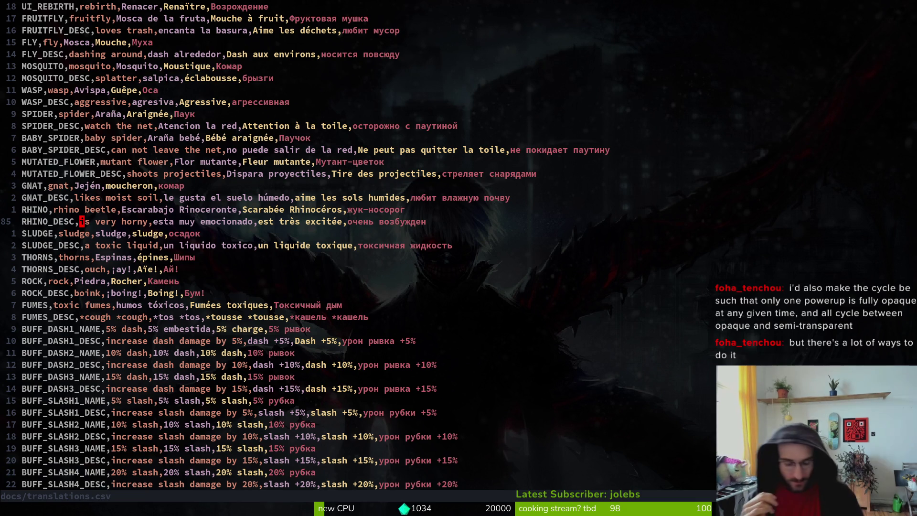
key(alt+Tab)
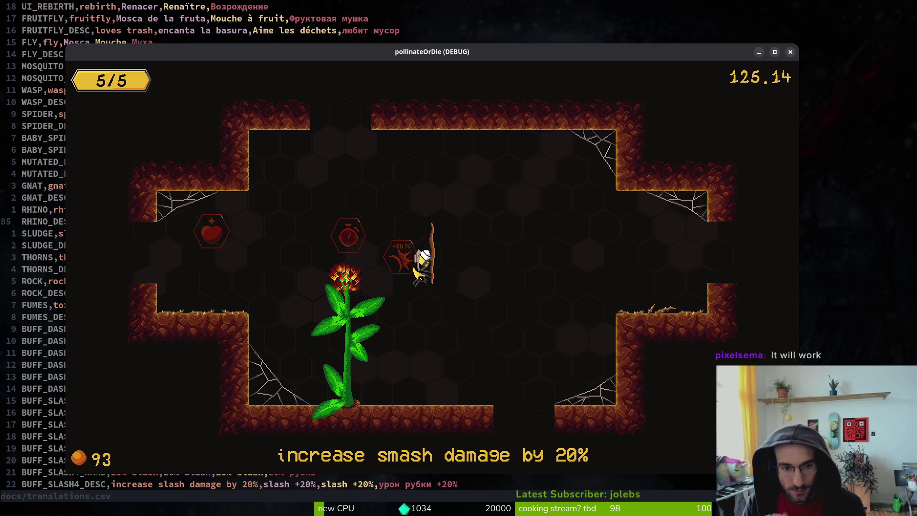
Step: Close the game and show flower_buff's own node tree with its Transform properties expanded
key(F8)
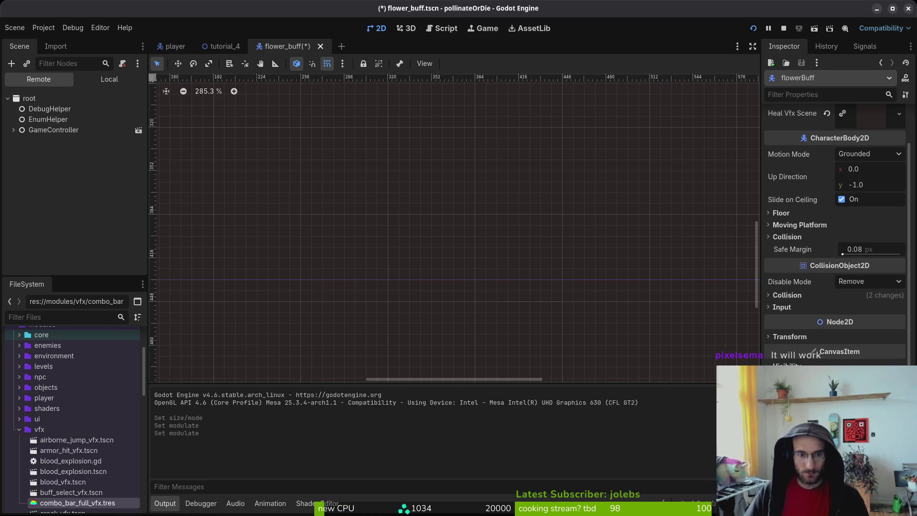
click(109, 79)
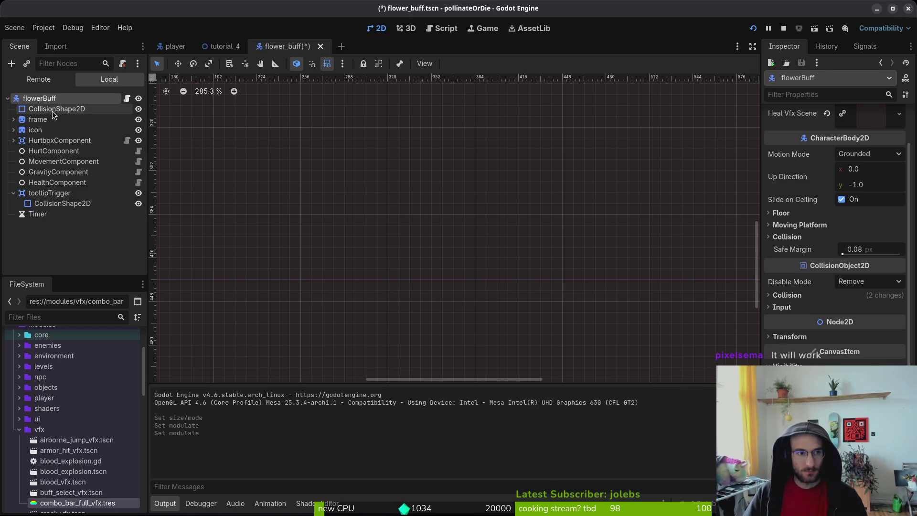
scroll(811, 239, down, 4)
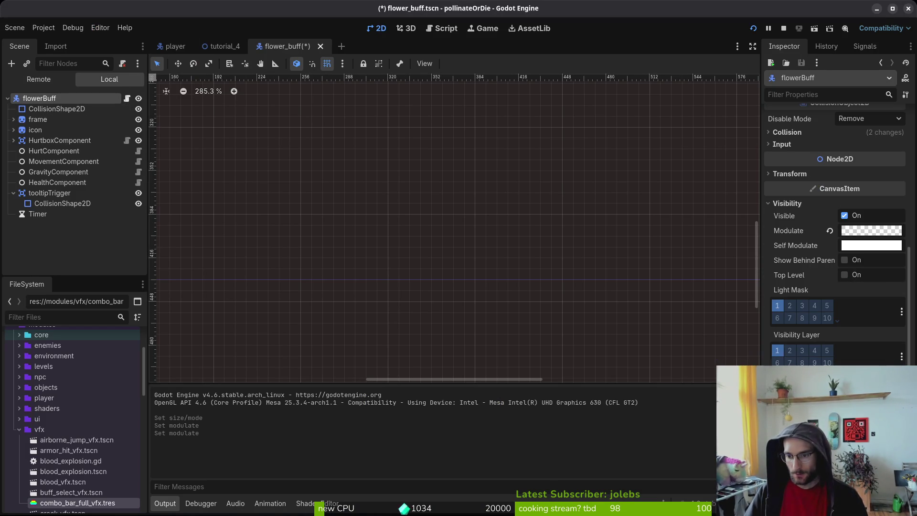
scroll(795, 204, up, 4)
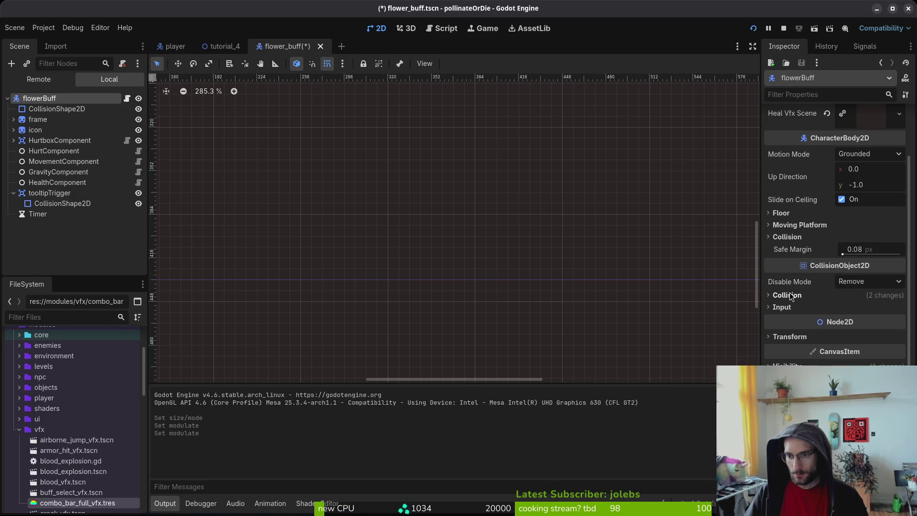
click(792, 334)
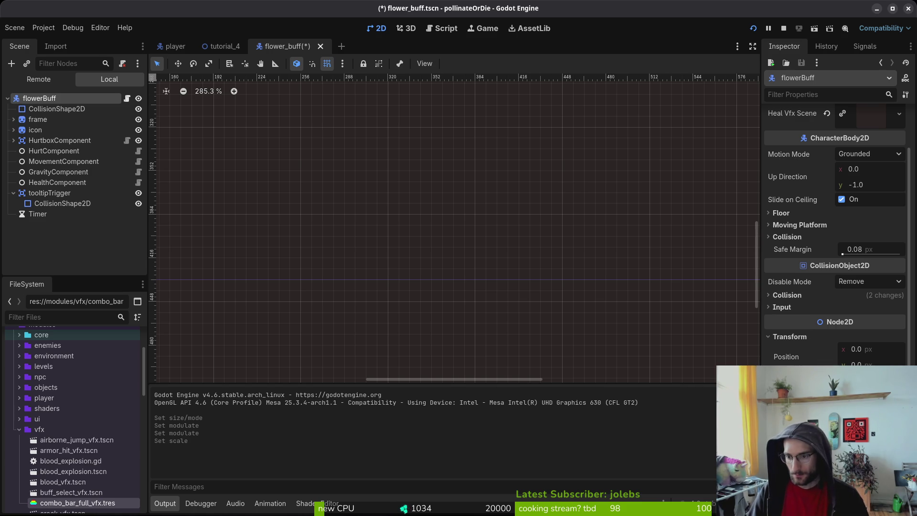
Step: Save flower_buff.tscn and test-run the game a few times, closing each run with F8
key(F5)
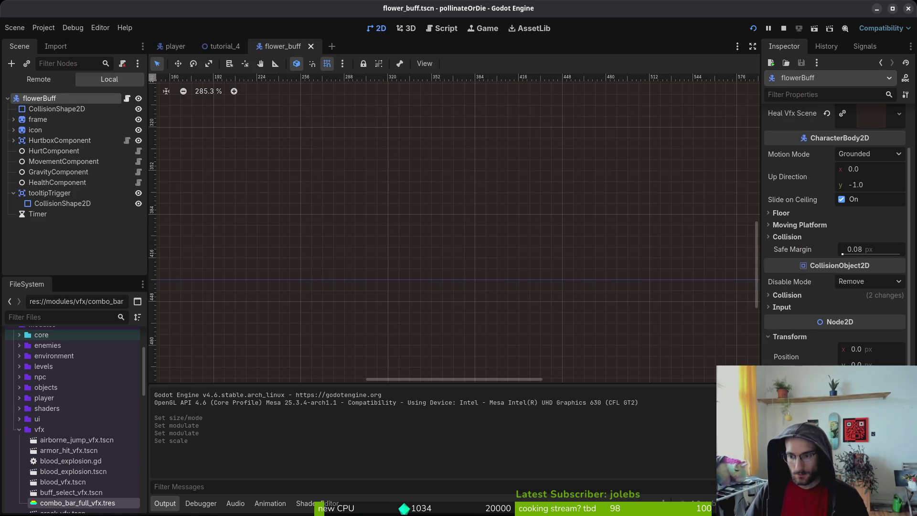
key(F5)
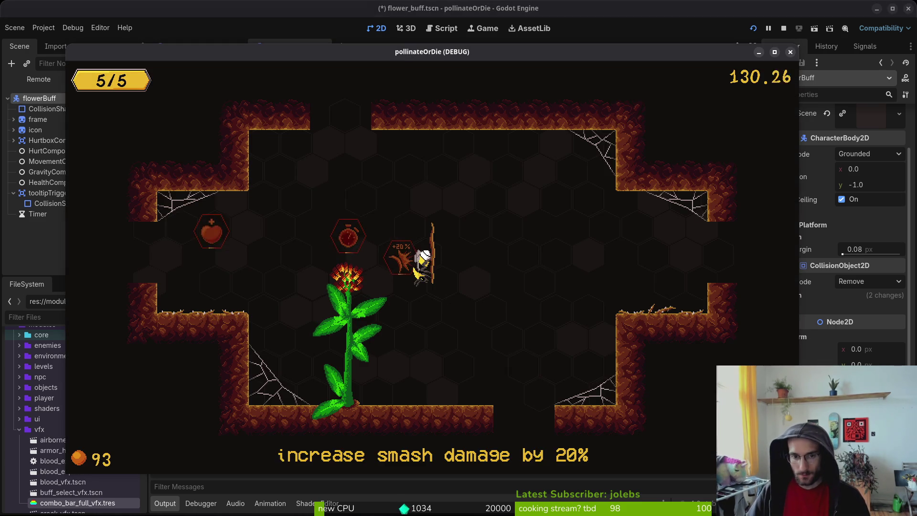
key(F5)
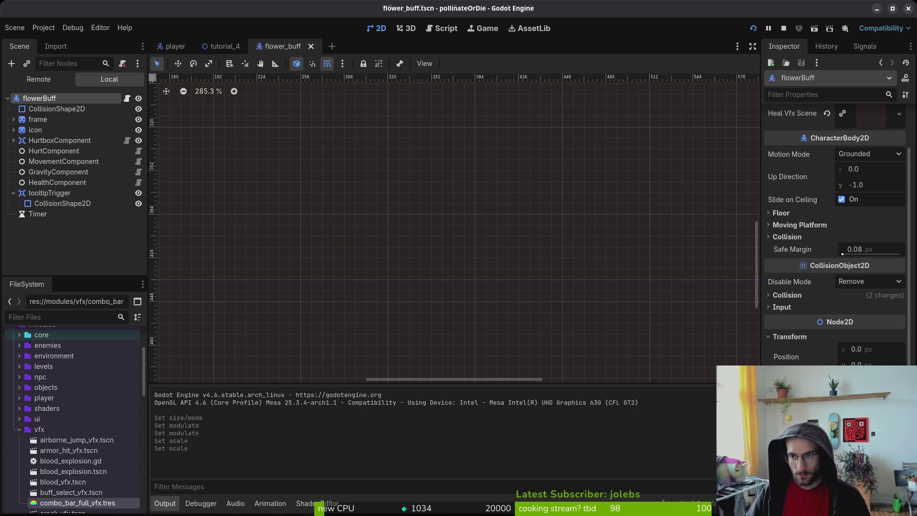
key(F8)
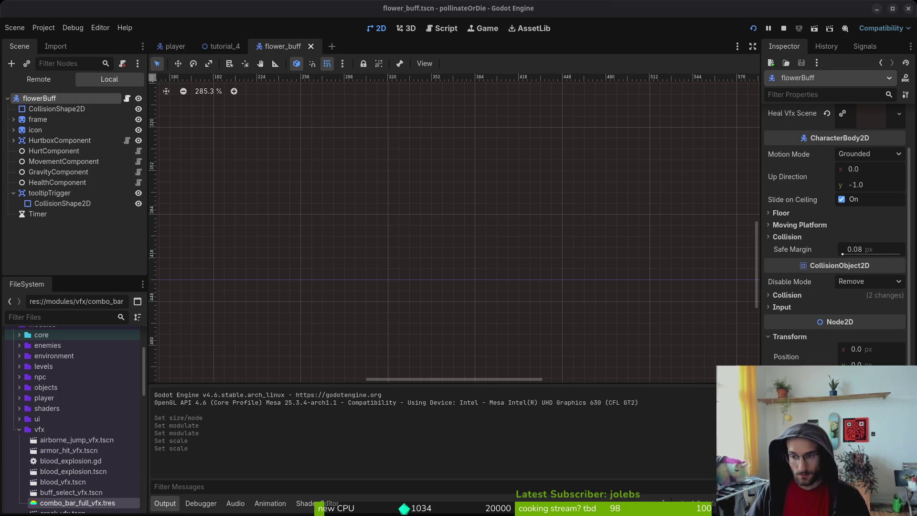
key(F5)
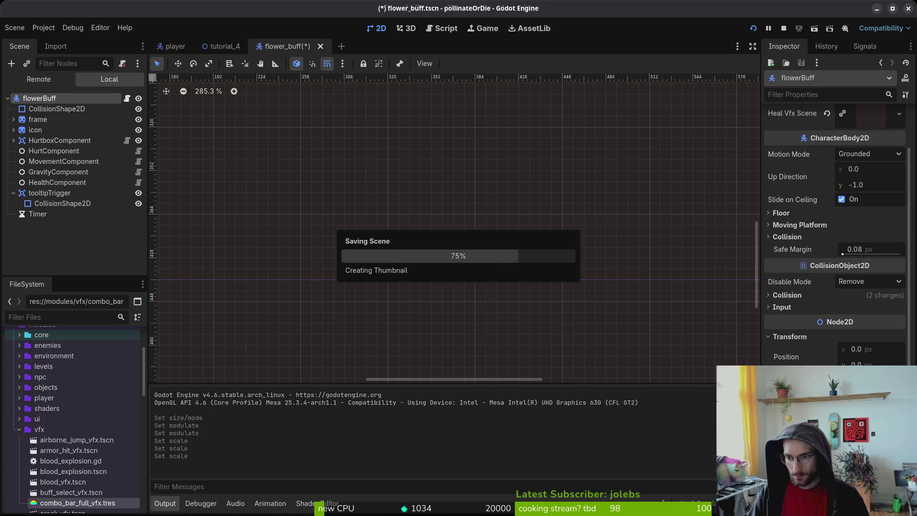
key(F8)
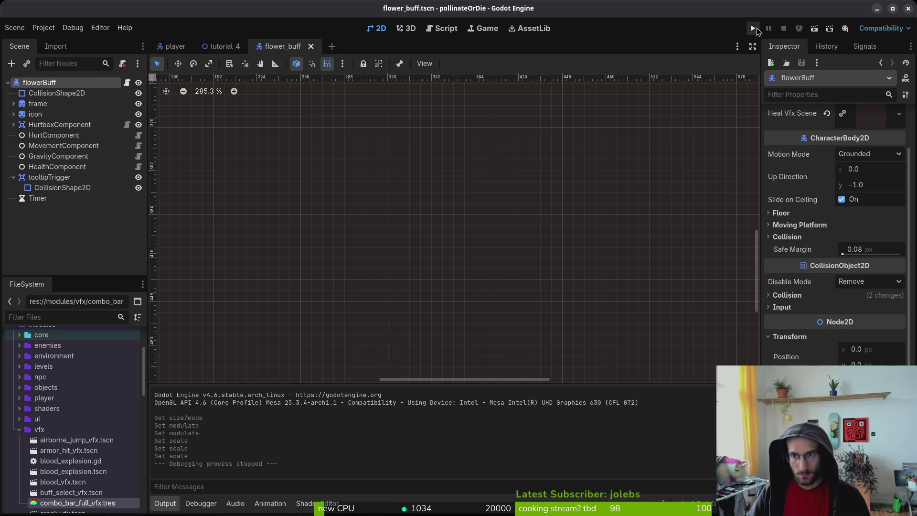
Step: Run the project, continue into a level, restart it, and fly the bee up the flower stem
click(753, 28)
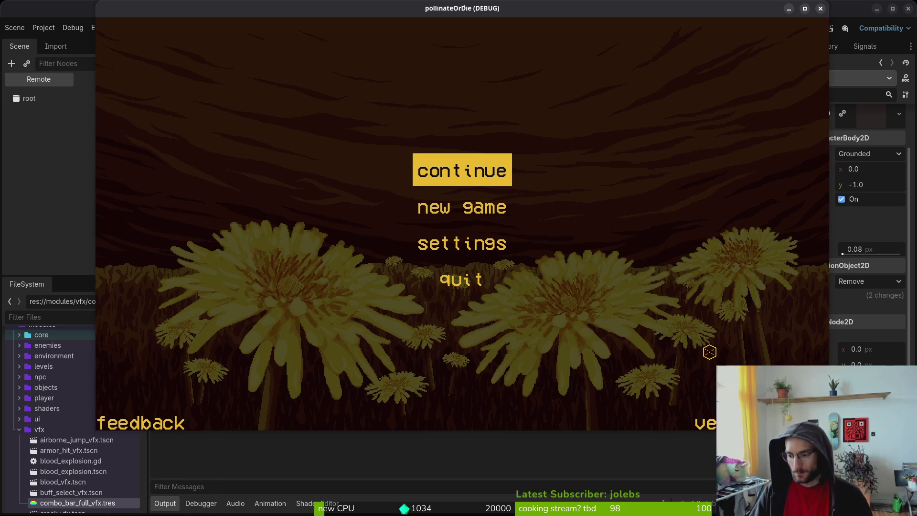
key(Return)
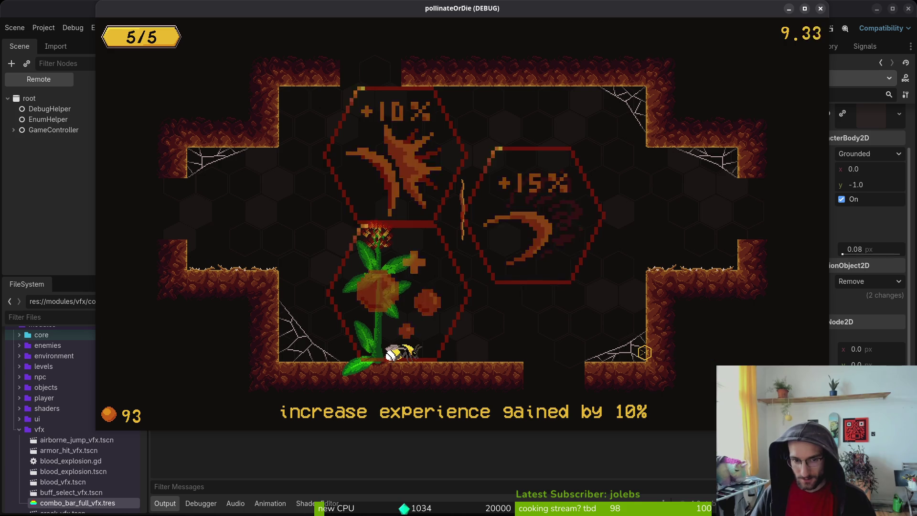
key(alt+Tab)
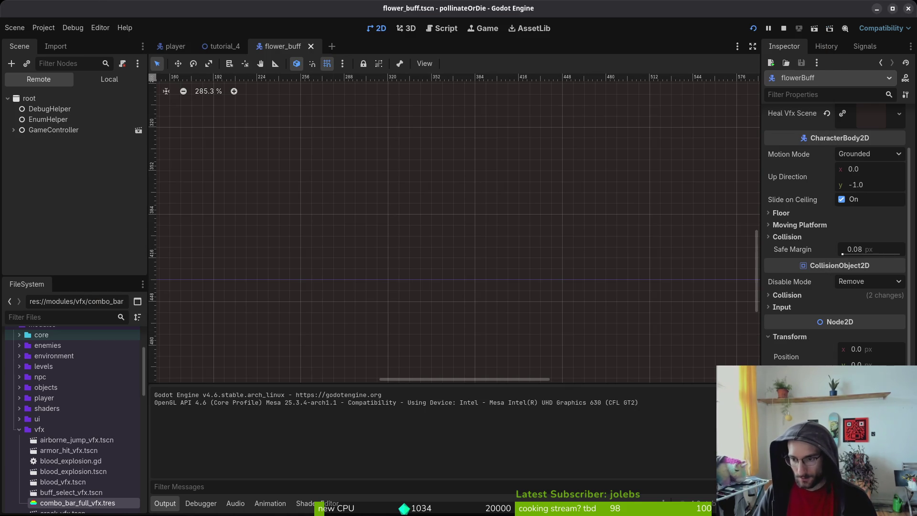
click(751, 31)
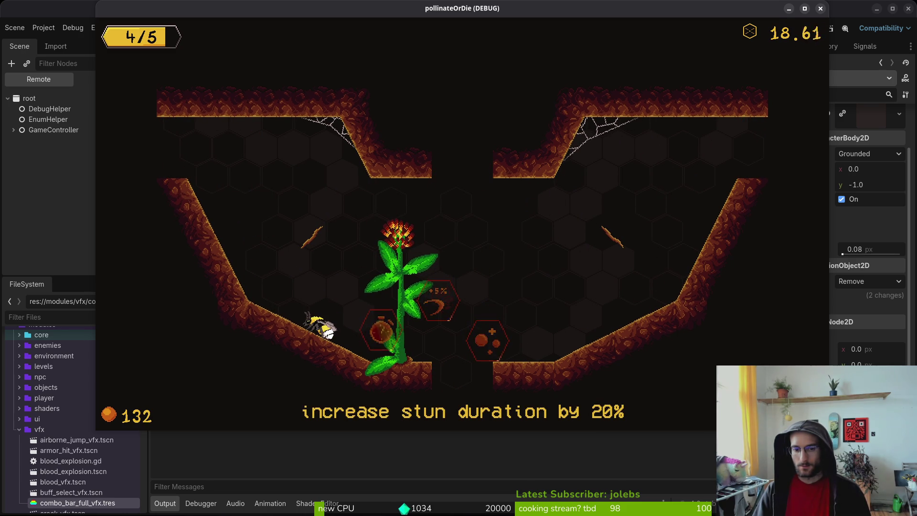
key(F8)
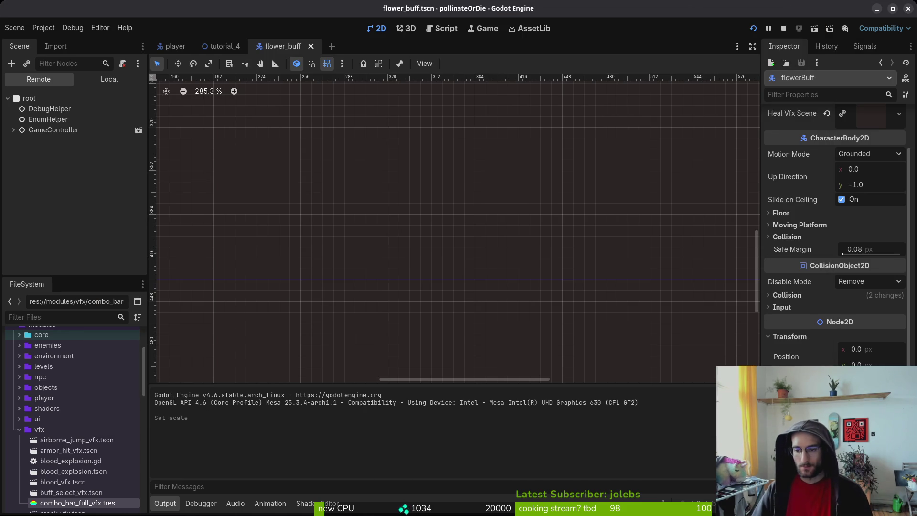
key(alt+Tab)
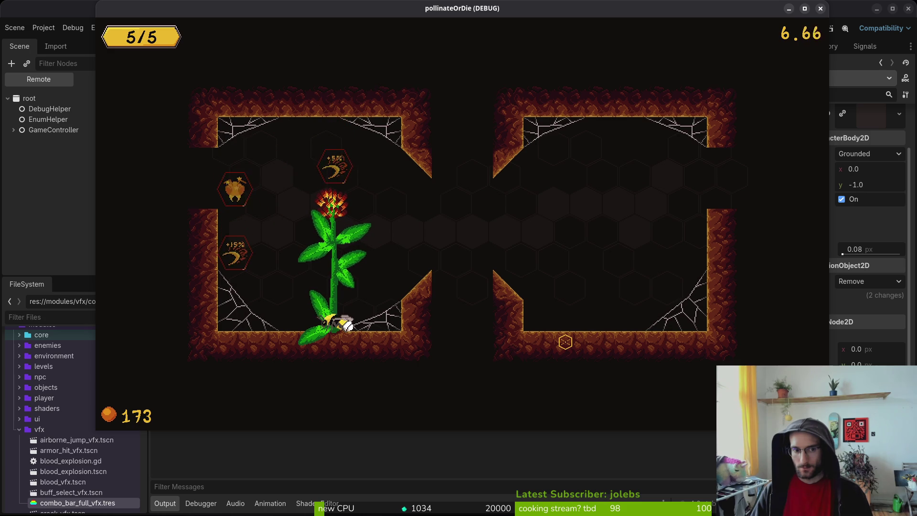
key(w)
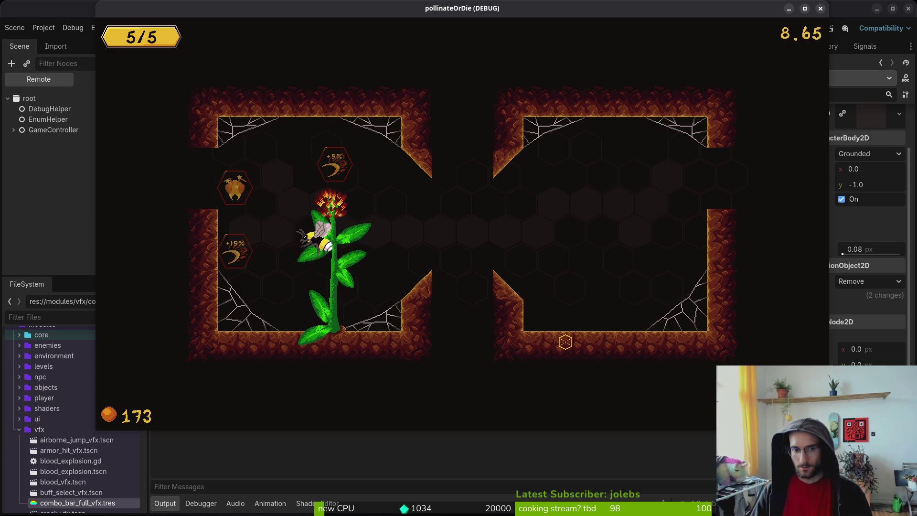
Step: Open flower_buff.gd via a 'flowb' file search and scroll to its _ready function
key(alt+Tab)
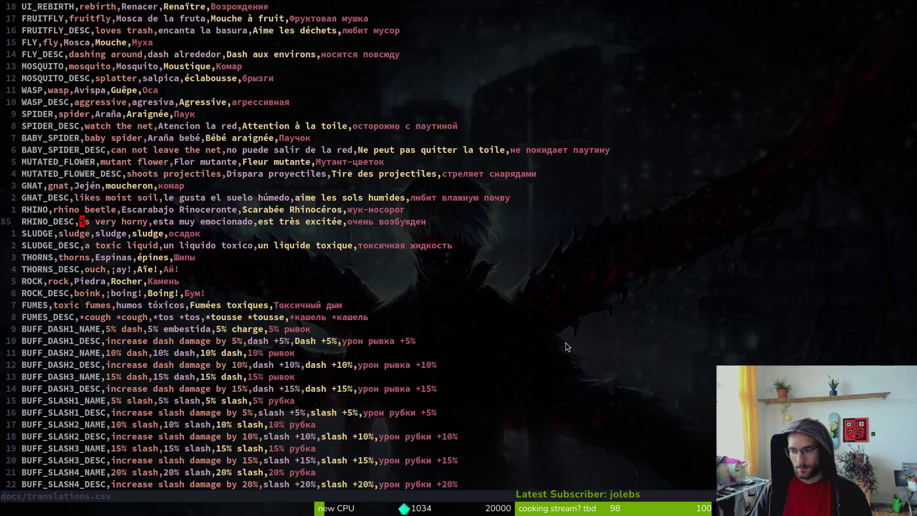
key(space)
key(f)
key(f)
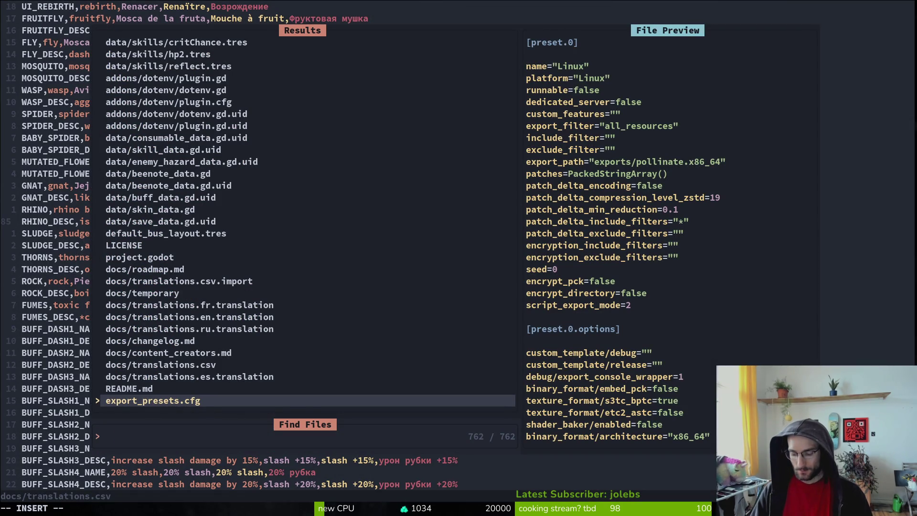
text(flowb)
key(Return)
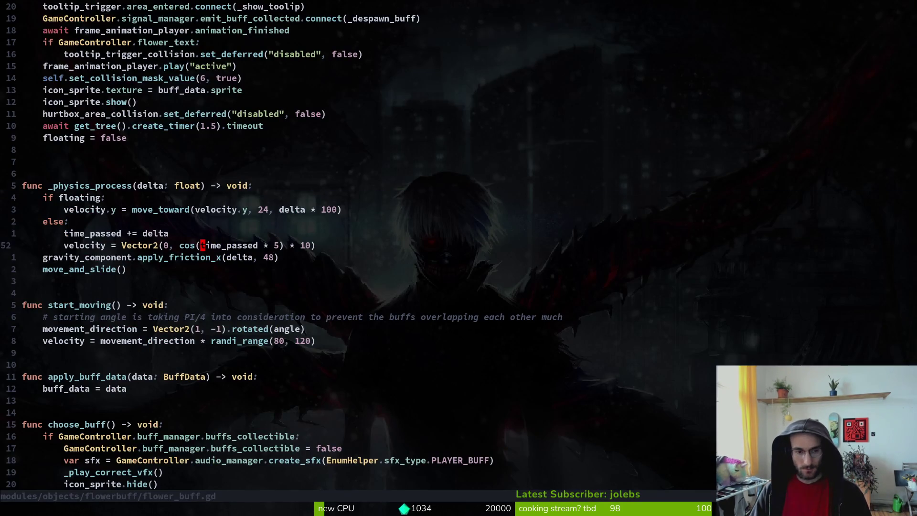
key(ctrl+u)
text(0)
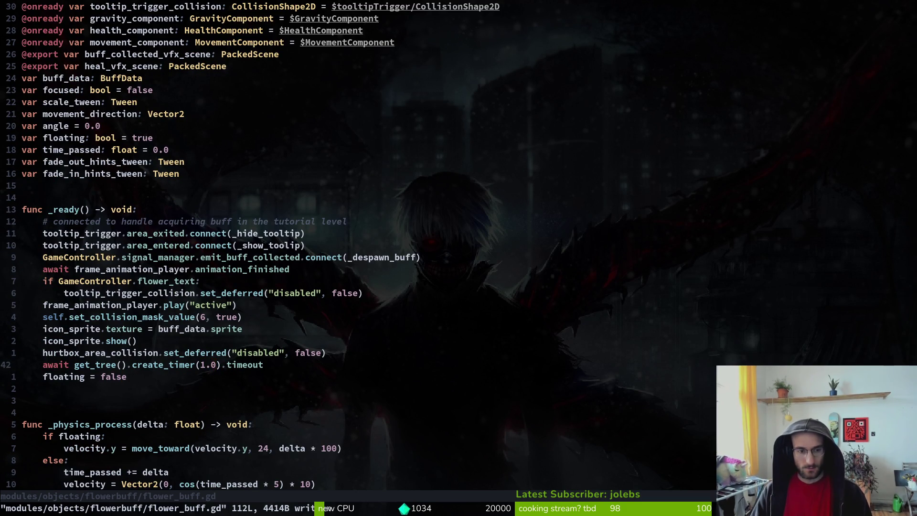
key(ctrl+d)
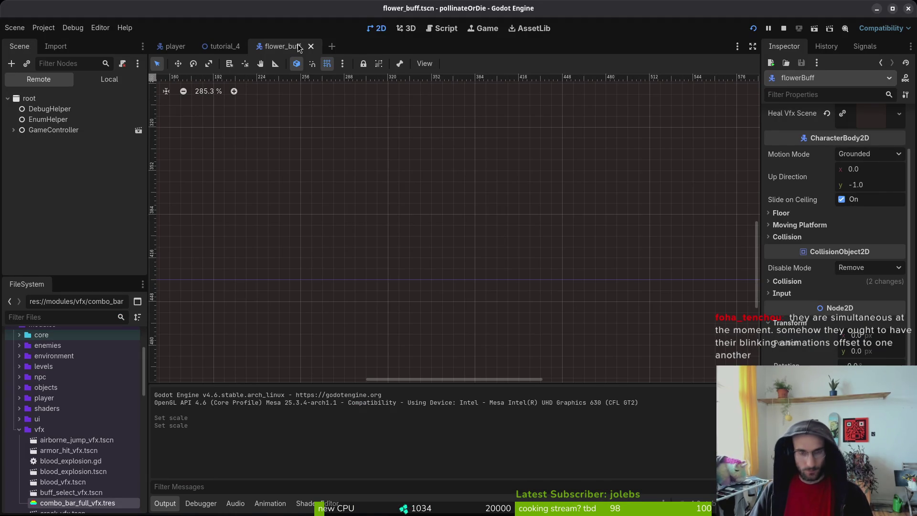
Step: Select the icon's AnimationPlayer and load its active animation into the timeline
click(96, 80)
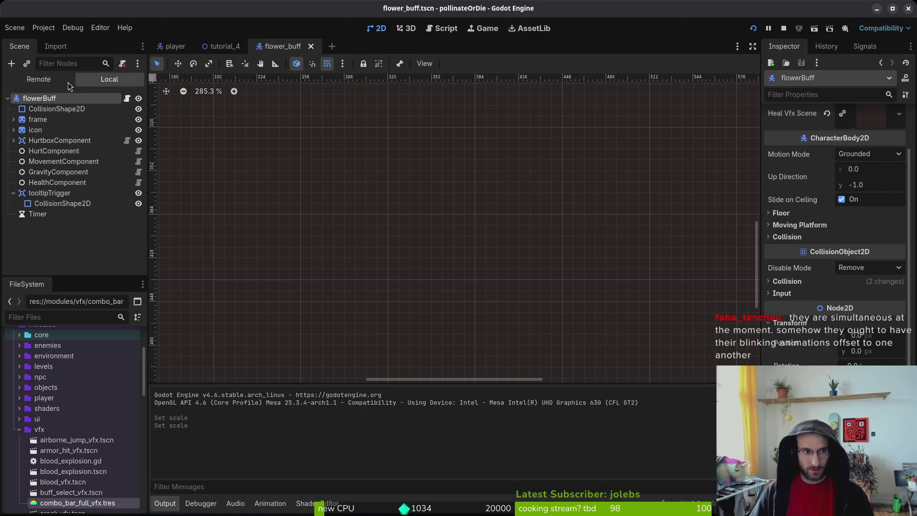
click(14, 129)
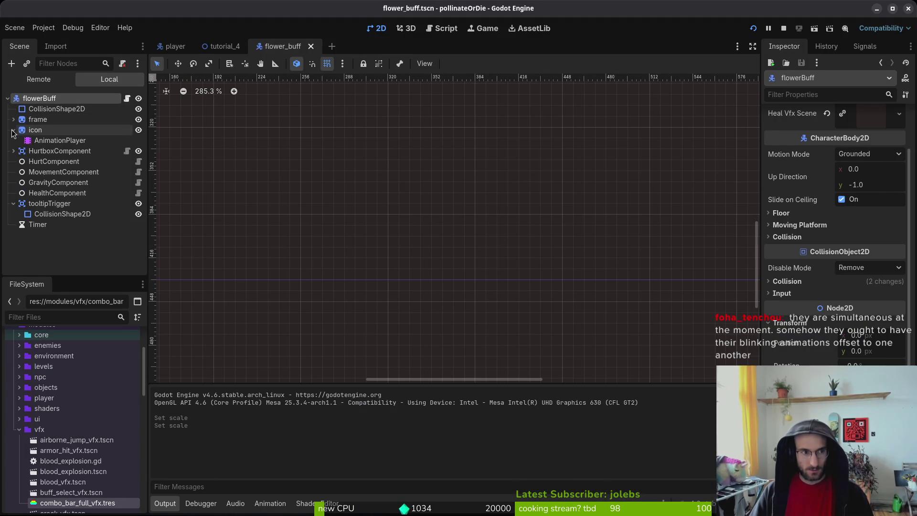
click(60, 140)
click(337, 360)
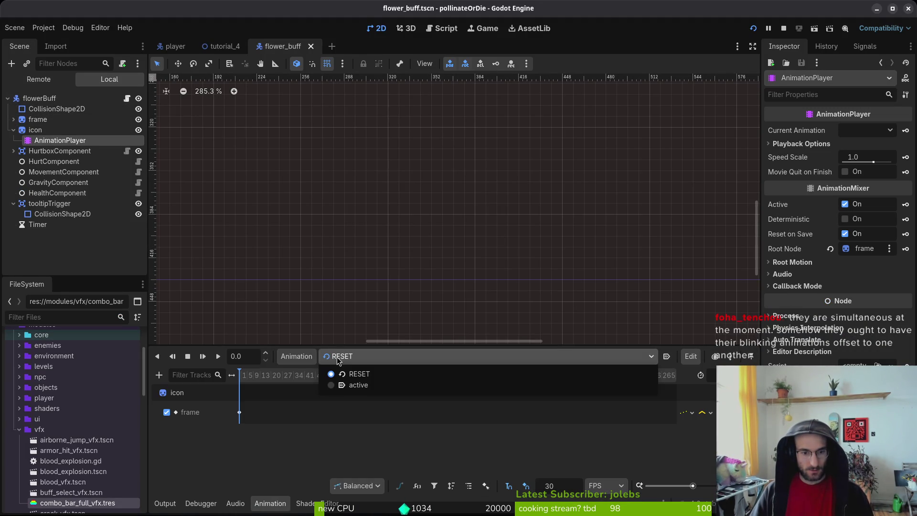
click(367, 386)
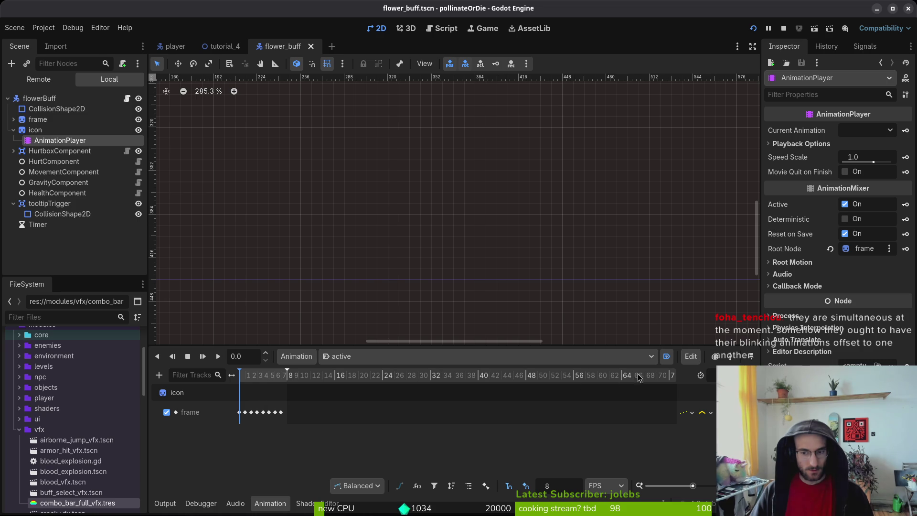
Step: Review the play("active") line in flower_buff.gd's _ready function in Neovim
key(alt+Tab)
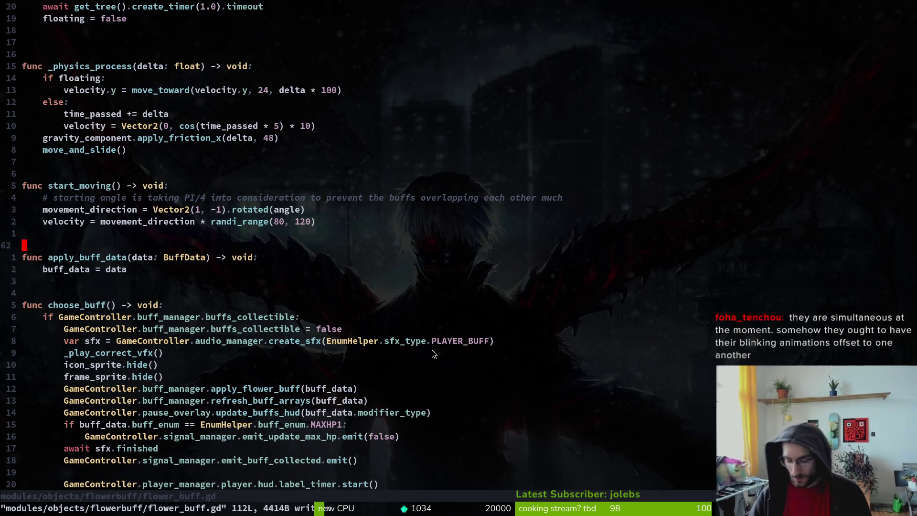
key(space)
key(f)
key(f)
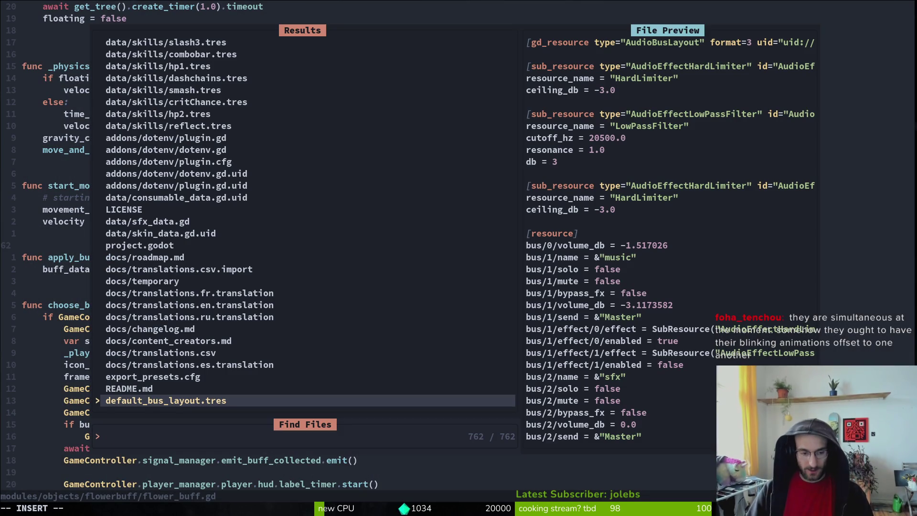
key(Escape)
key(2)
key(0)
key(k)
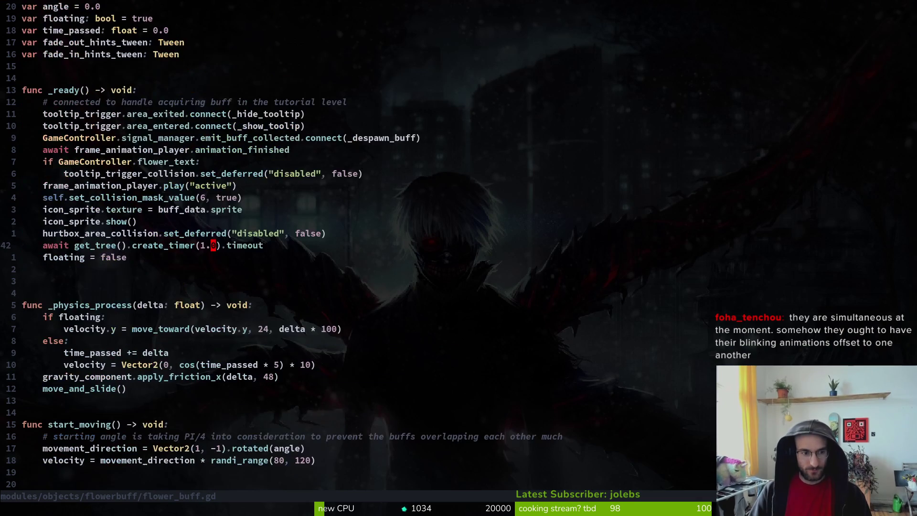
key(k)
key(shift+v)
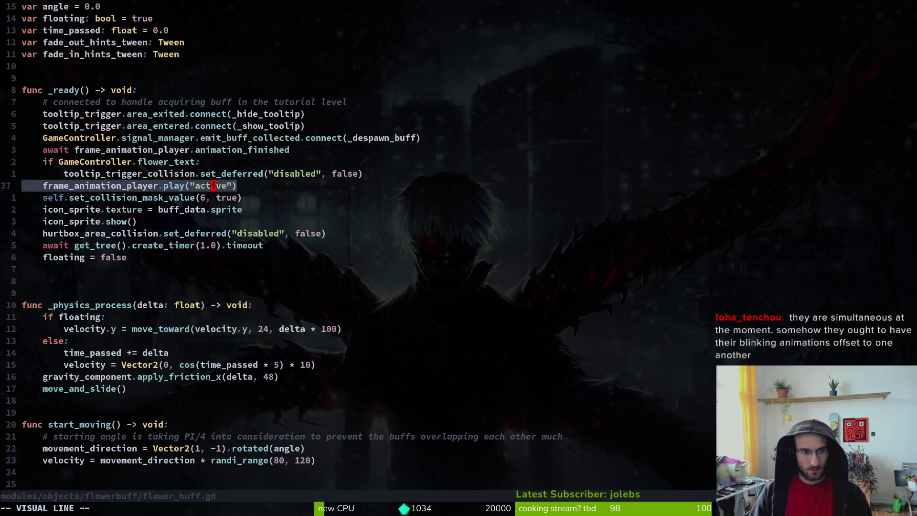
key(y)
key(alt+Tab)
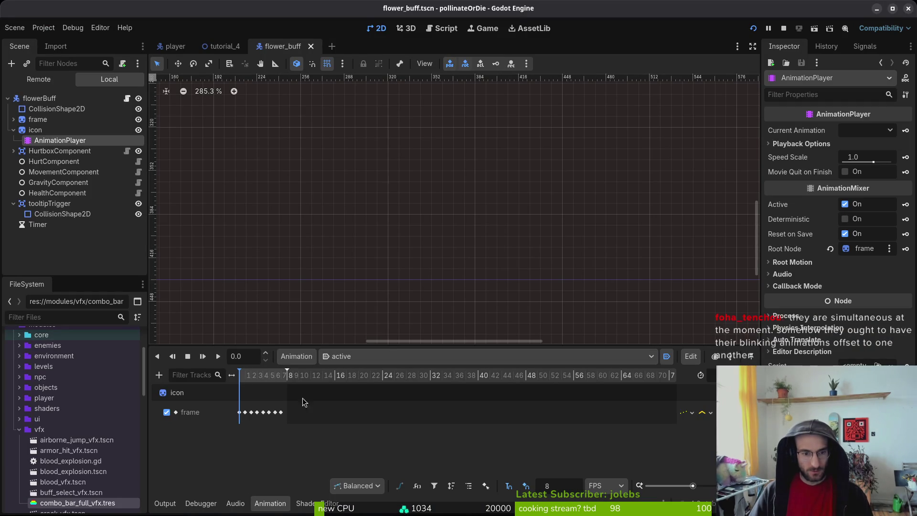
key(alt+Tab)
key(alt+Tab)
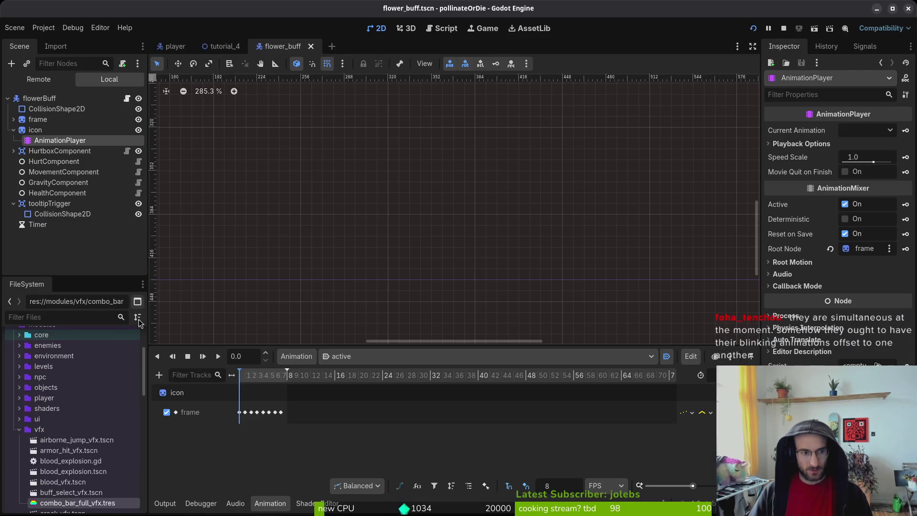
Step: Compare the frame node's AnimationPlayer animations against the icon's AnimationPlayer, then start the game
click(14, 120)
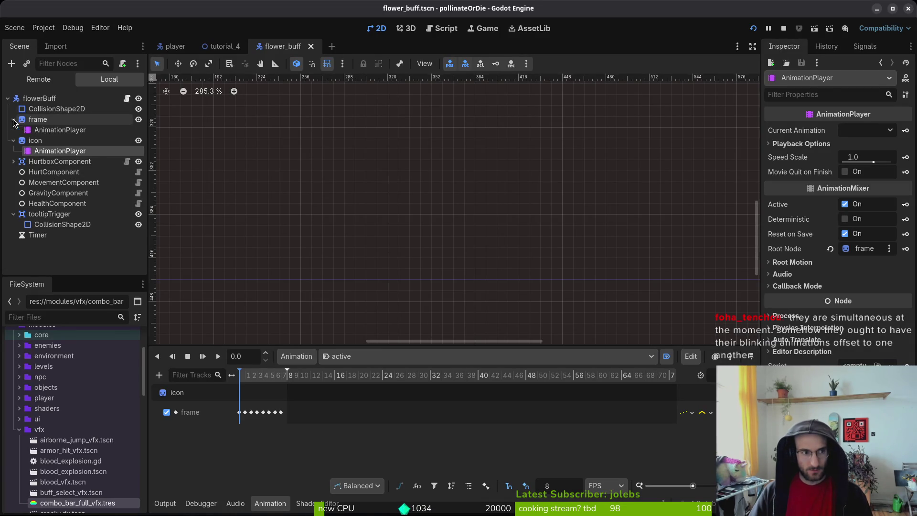
click(43, 128)
click(379, 357)
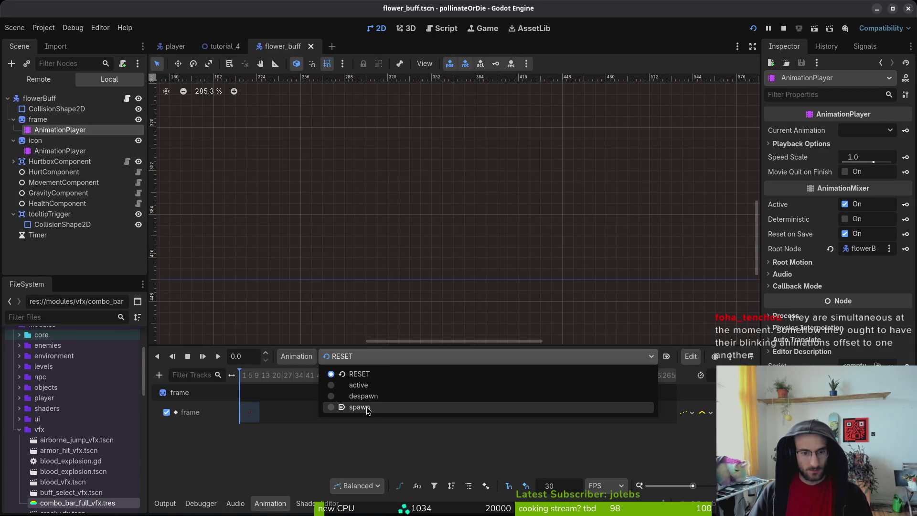
key(alt+Tab)
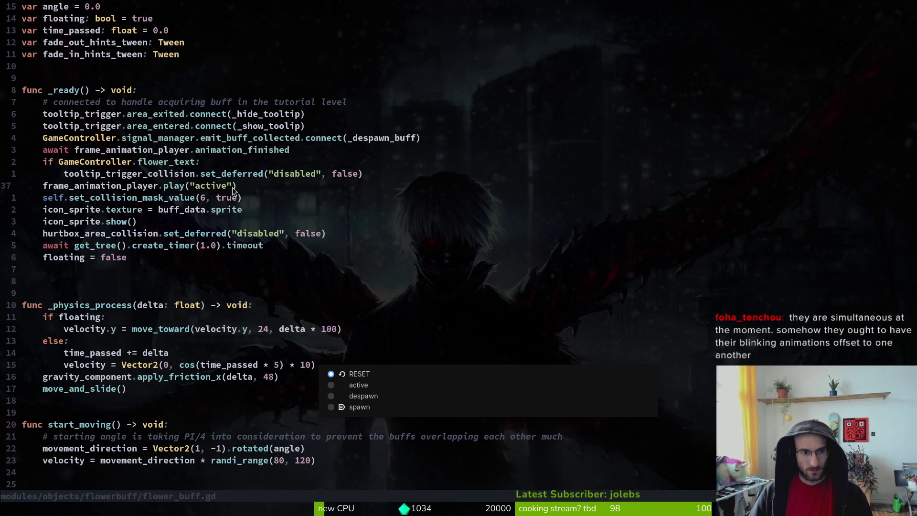
key(alt+Tab)
click(160, 306)
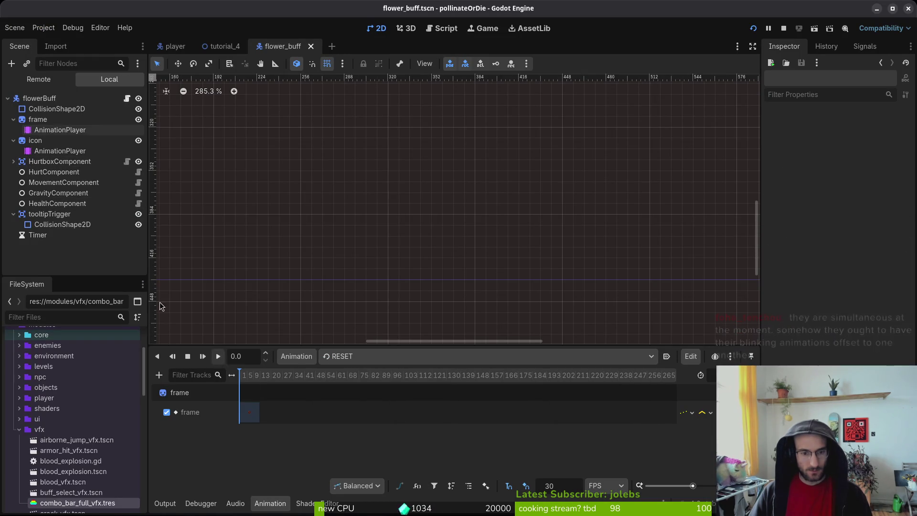
click(36, 140)
click(60, 150)
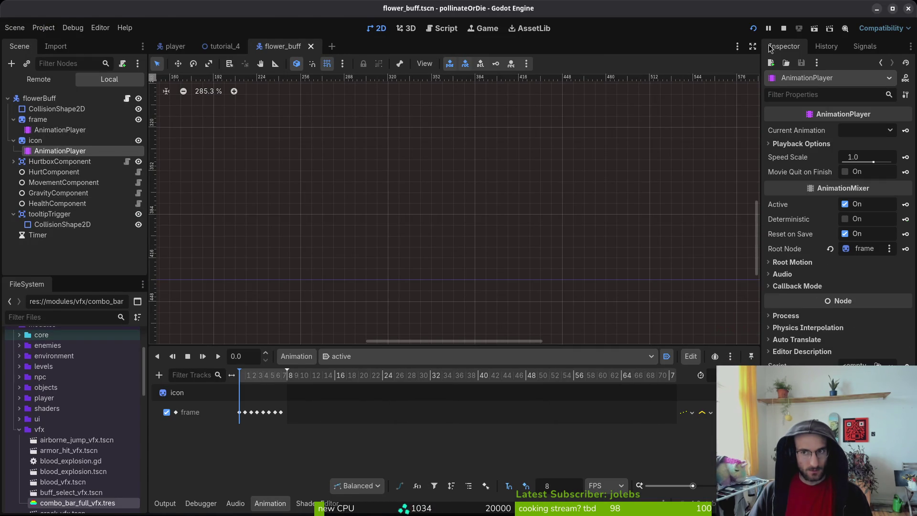
key(alt+Tab)
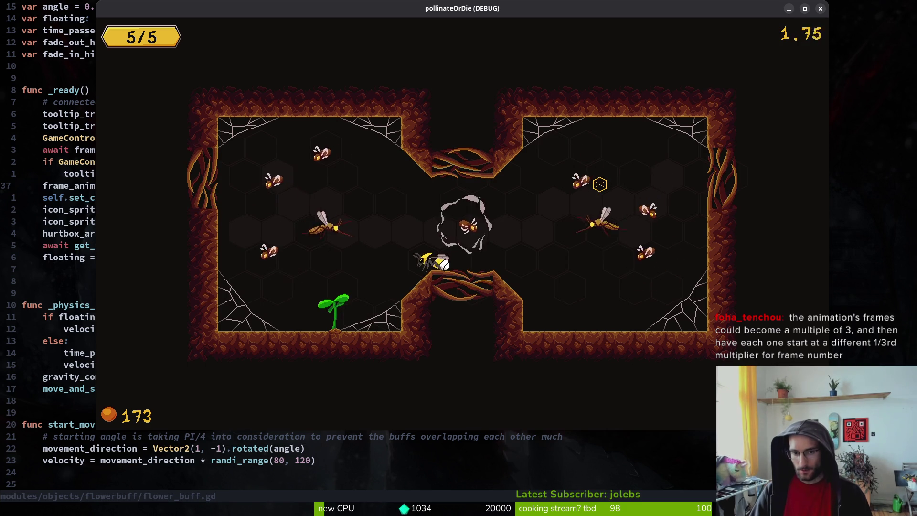
Step: Pause the game, glance at the editor, and resume from the pause menu
key(Escape)
key(alt+Tab)
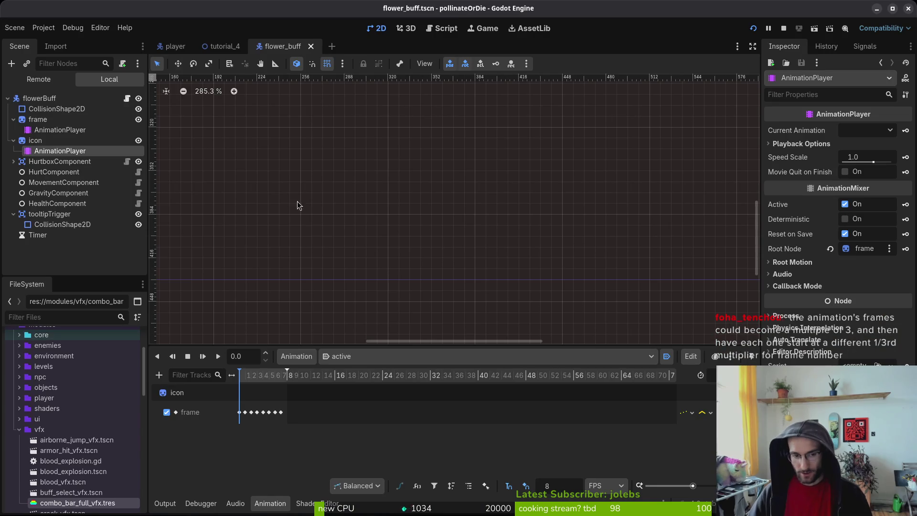
scroll(282, 393, up, 3)
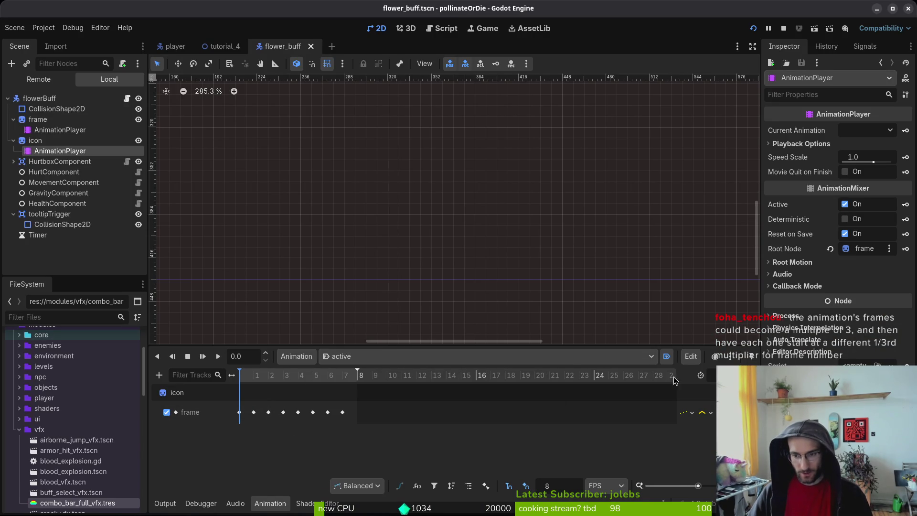
key(alt+Tab)
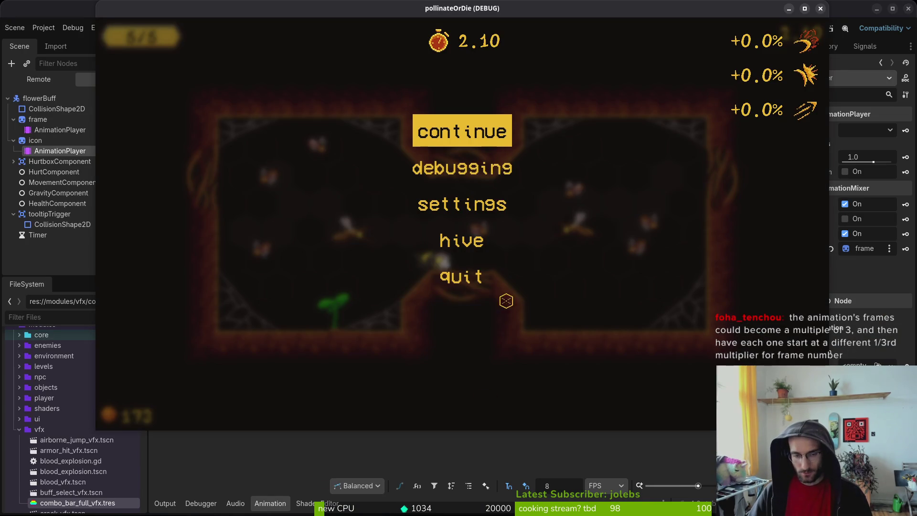
key(alt+Tab)
key(alt+Tab)
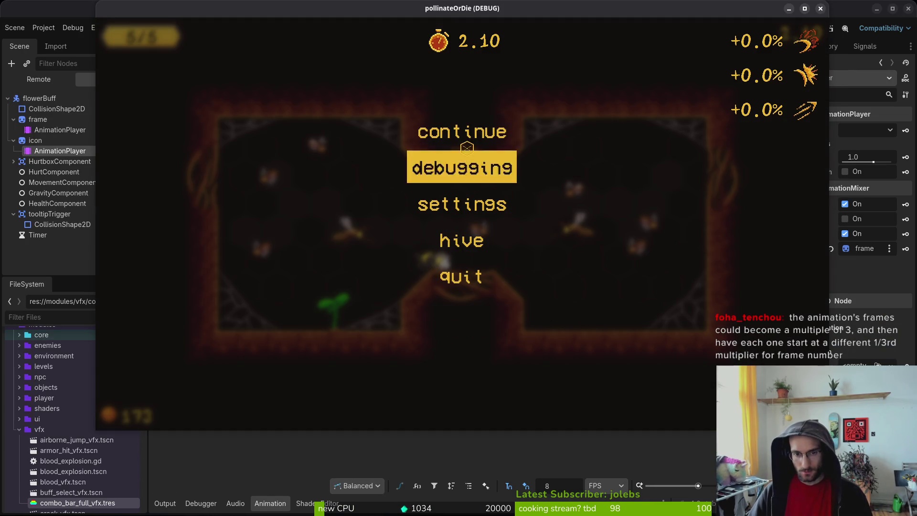
click(449, 134)
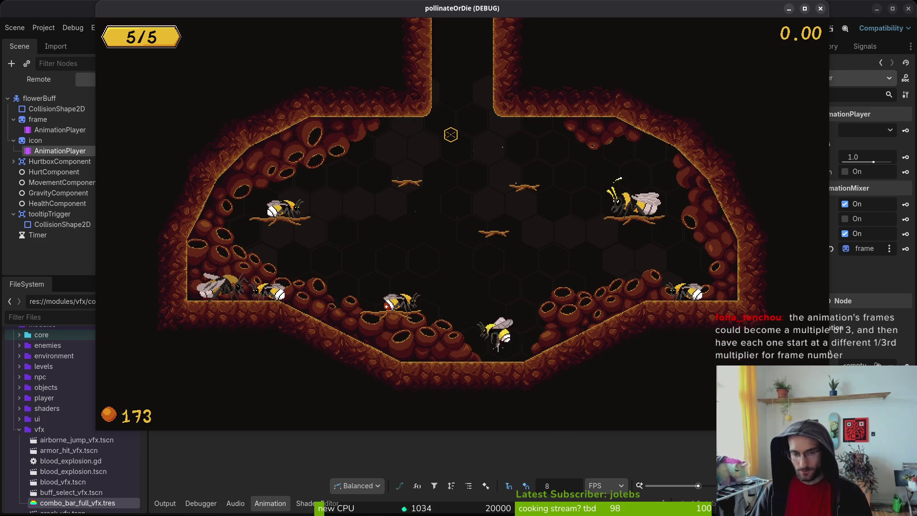
Step: Jump and dash the bee up the shaft to the dandelion
key(space)
click(450, 135)
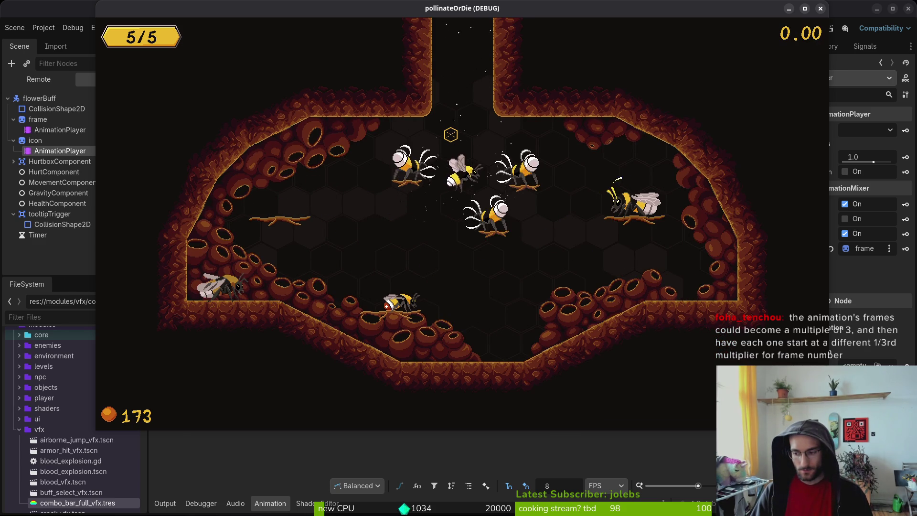
click(451, 135)
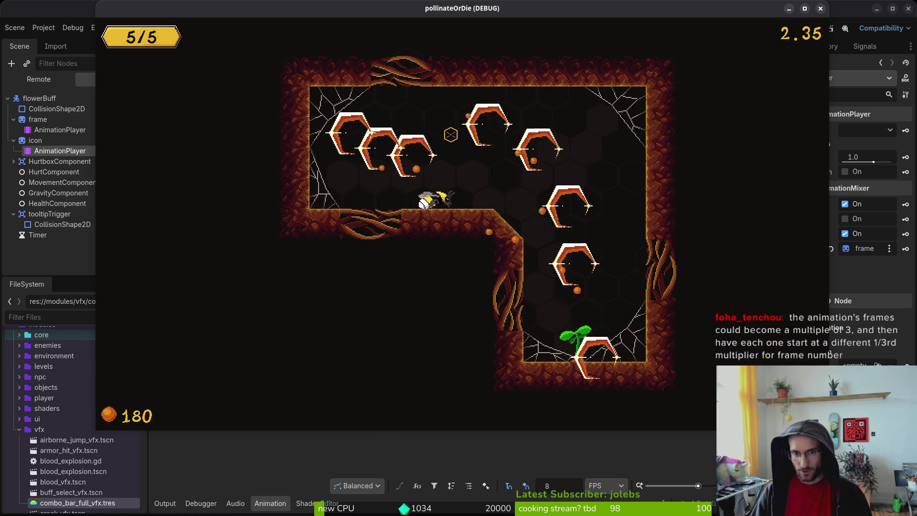
key(Right)
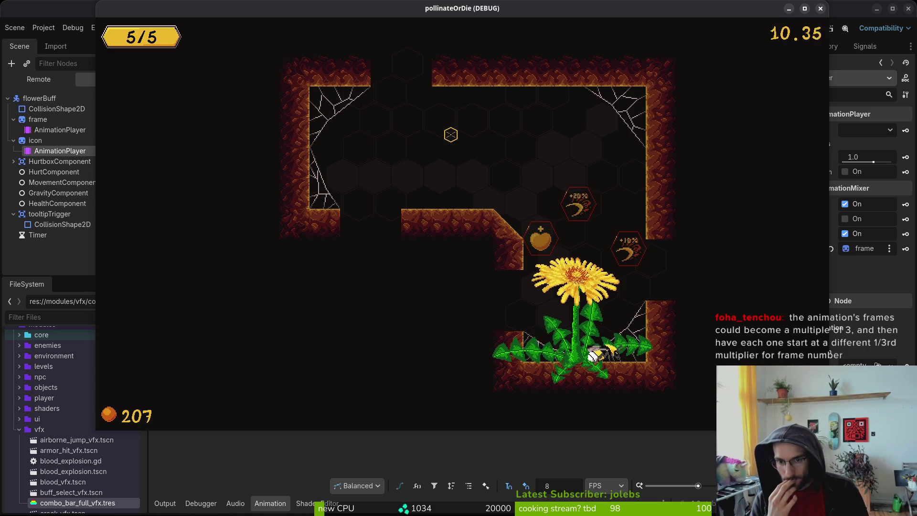
Step: Add 'var first_frame: int = randi_range(0, 7)' to flower_buff.gd and write it to disk
key(F8)
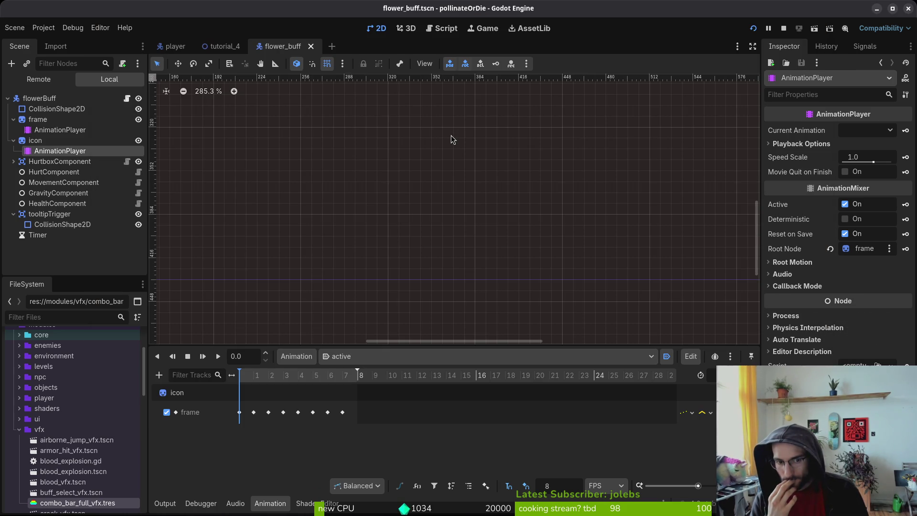
key(alt+Tab)
key(alt+Tab)
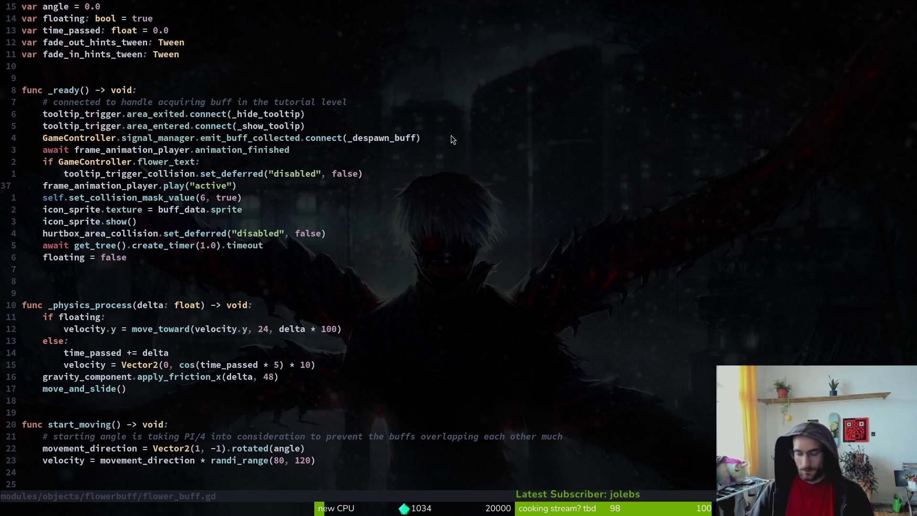
text(5k)
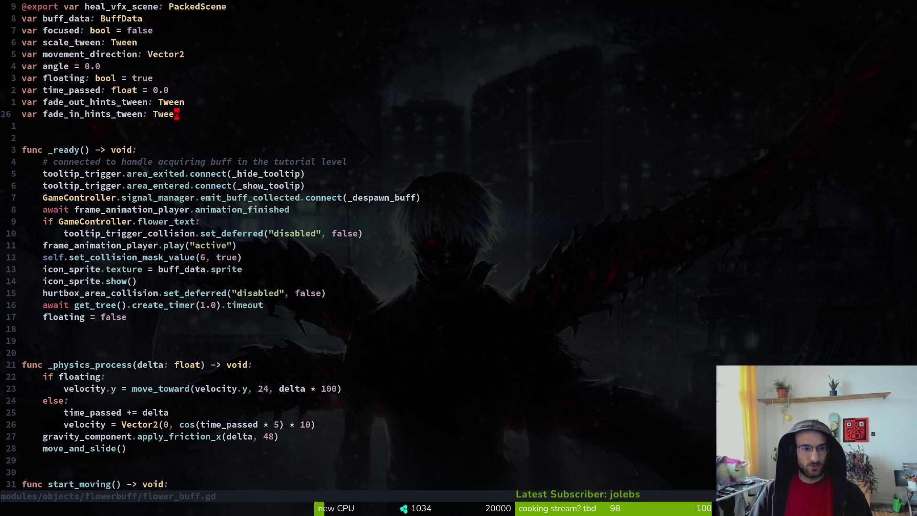
text(o)
text(var first_frame)
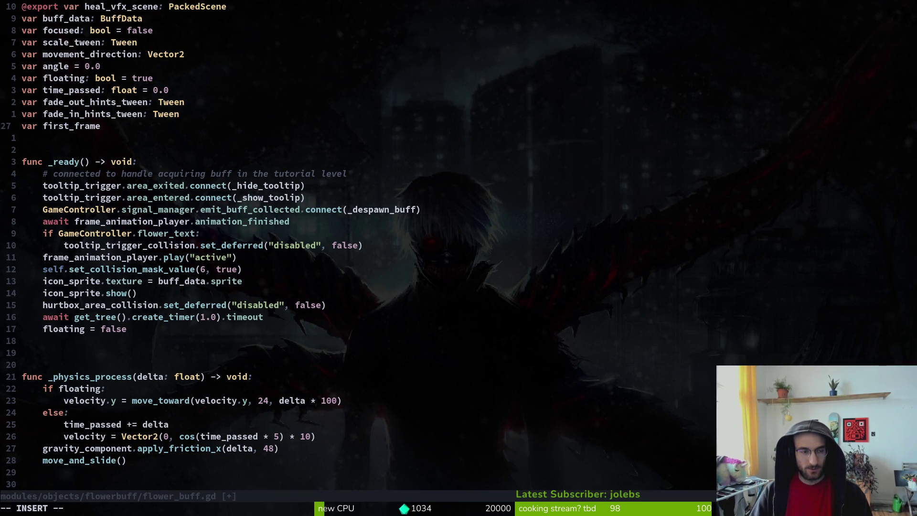
text(In)
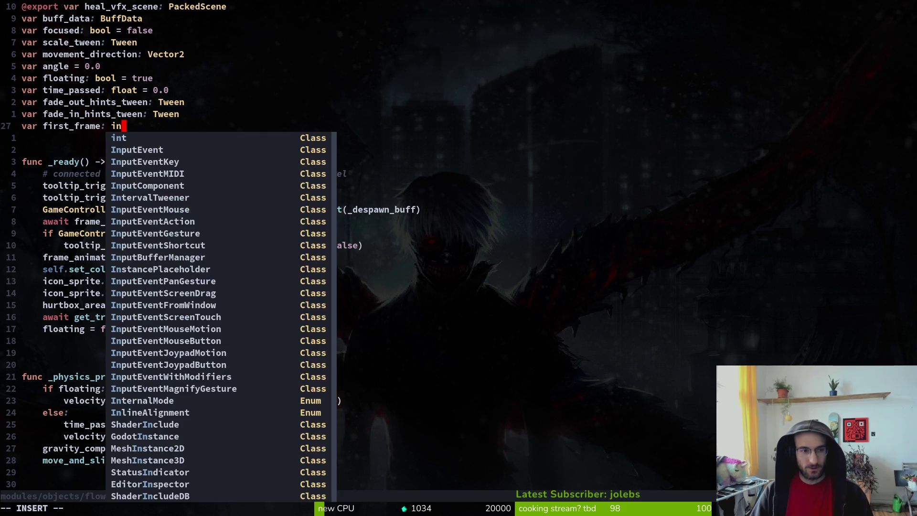
key(BackSpace)
key(BackSpace)
text(int = r)
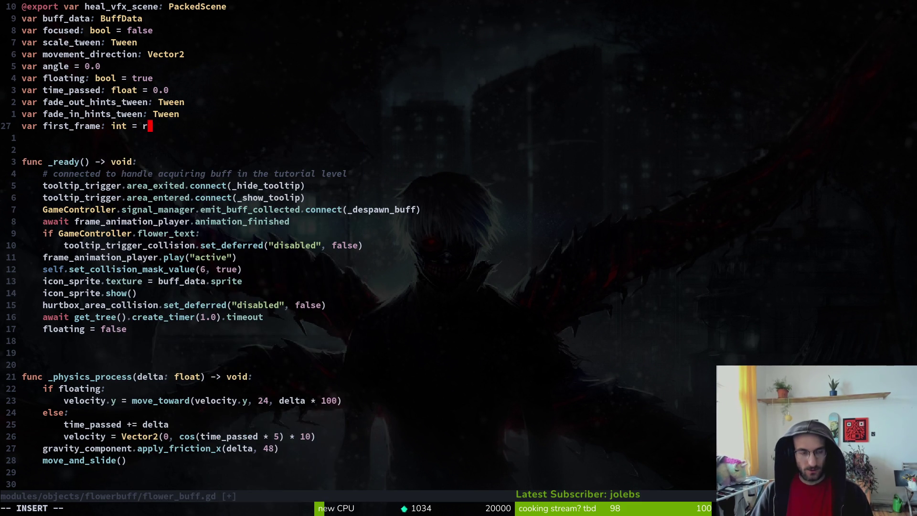
text(ange)
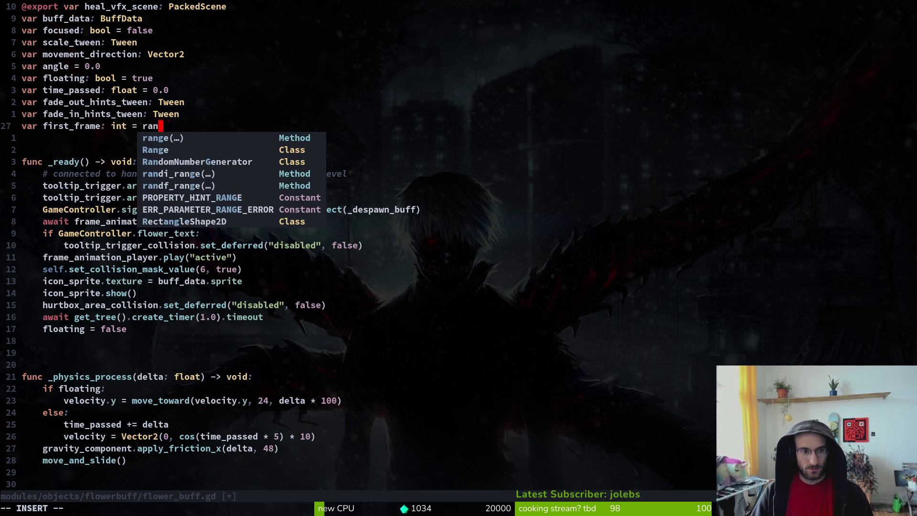
key(BackSpace)
key(BackSpace)
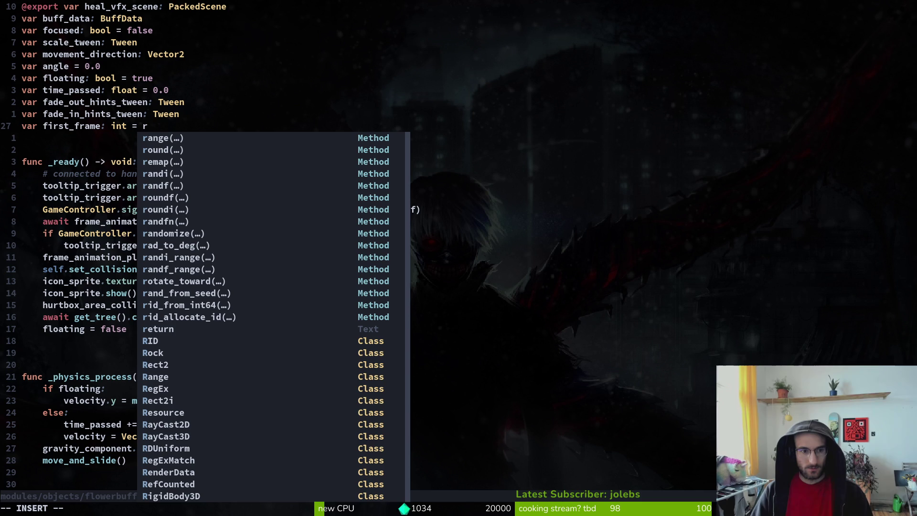
text(andi)
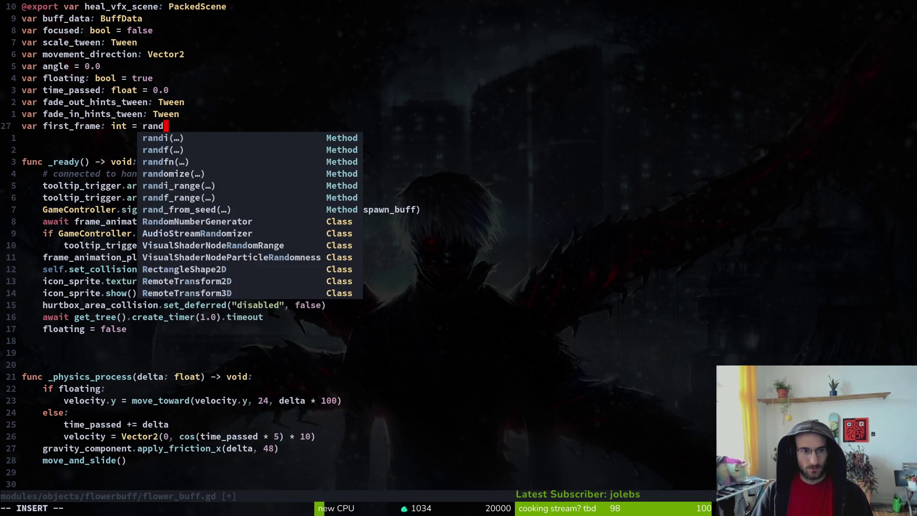
key(Tab)
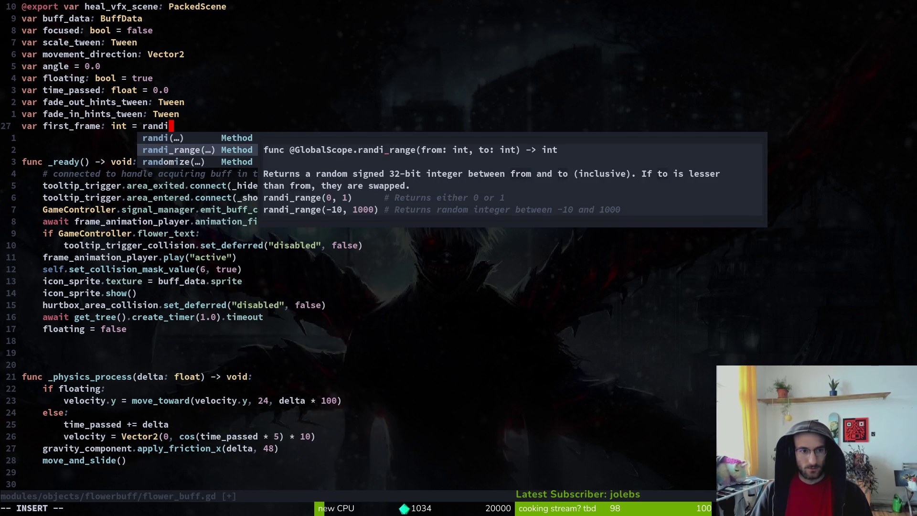
key(Return)
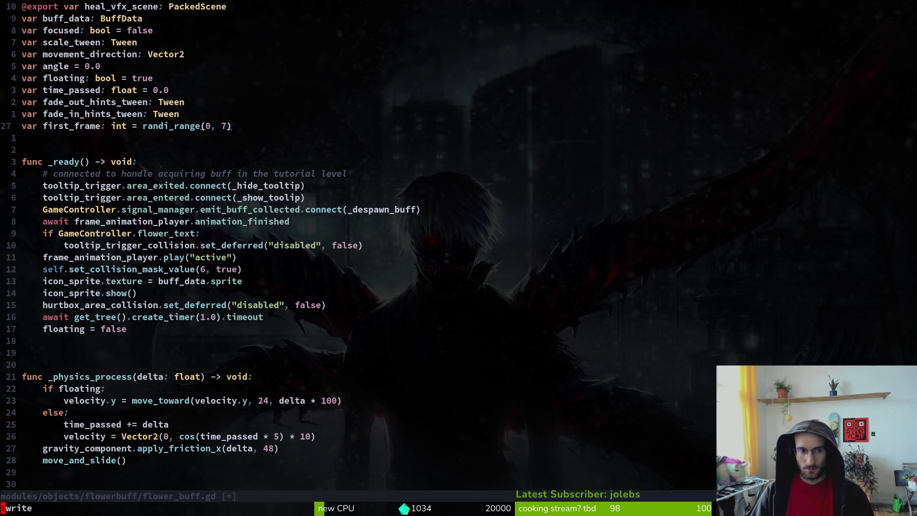
key(Return)
Step: Begin a new anim line in _ready, then jump up to the node references
key(j)
key(j)
text(o)
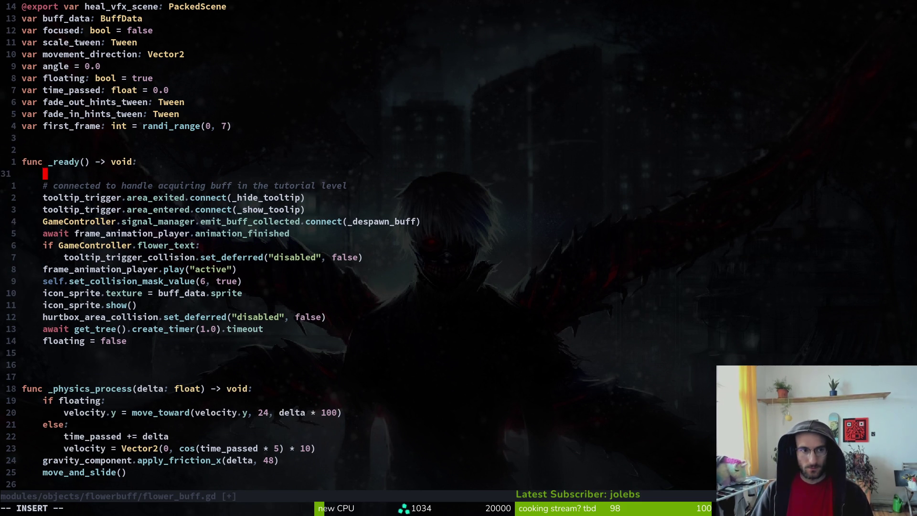
text(anim)
key(Escape)
key(2)
key(0)
key(k)
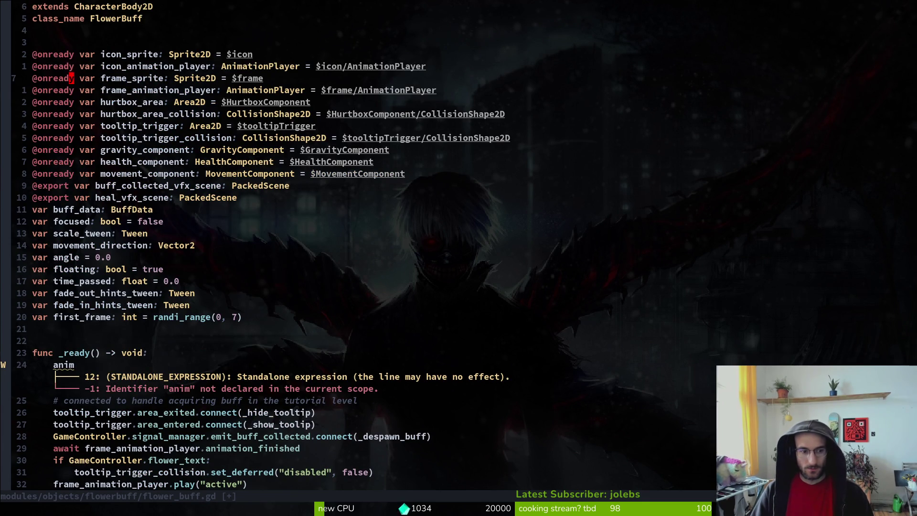
Step: Rewrite line 31 as an unfinished icon_animation_player. reference after trying pl, set and fr methods
key(c)
key(c)
text(iconan)
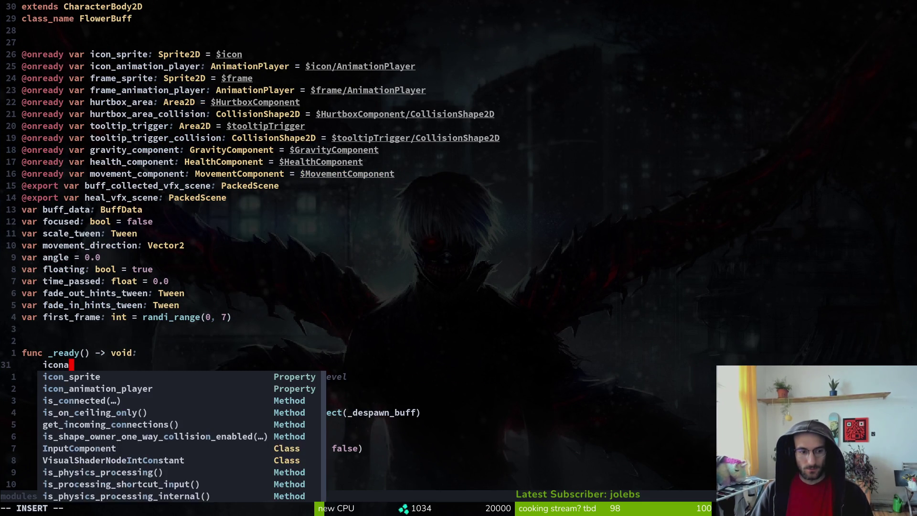
key(Tab)
text(.pl)
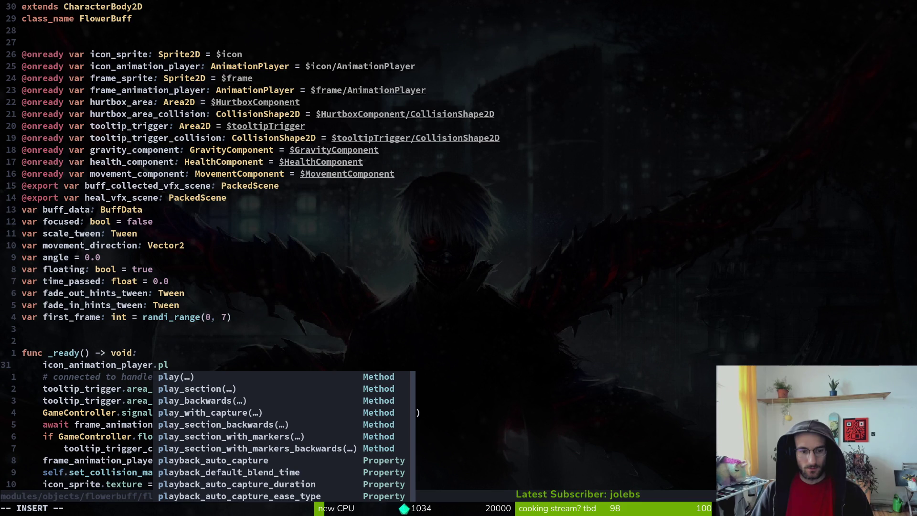
key(BackSpace)
key(BackSpace)
text(set)
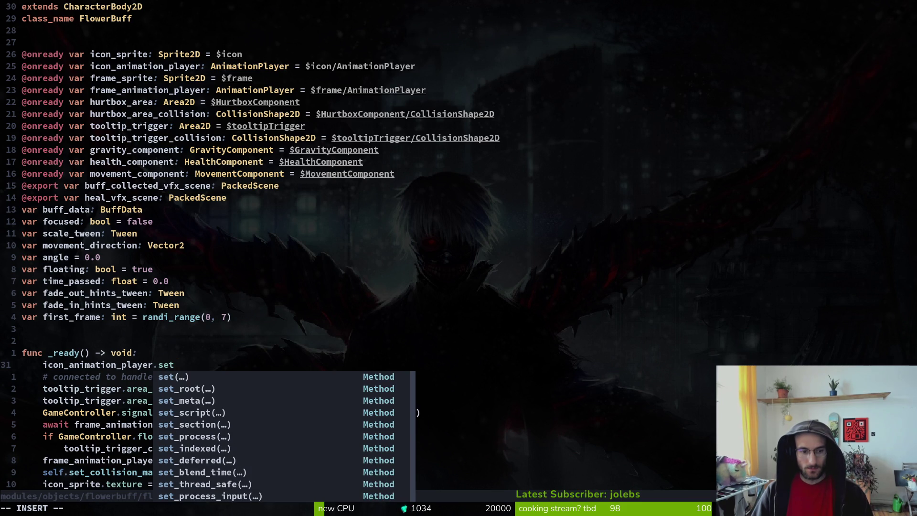
key(BackSpace)
key(BackSpace)
key(BackSpace)
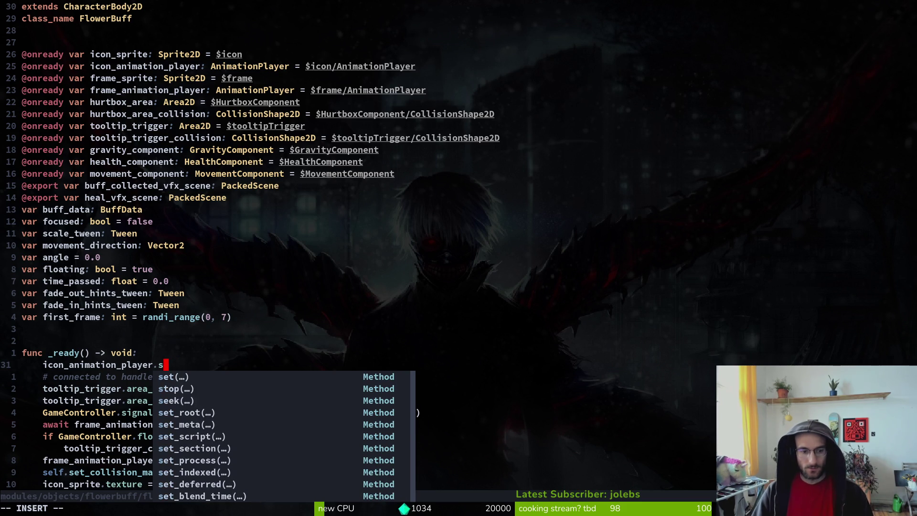
text(fra)
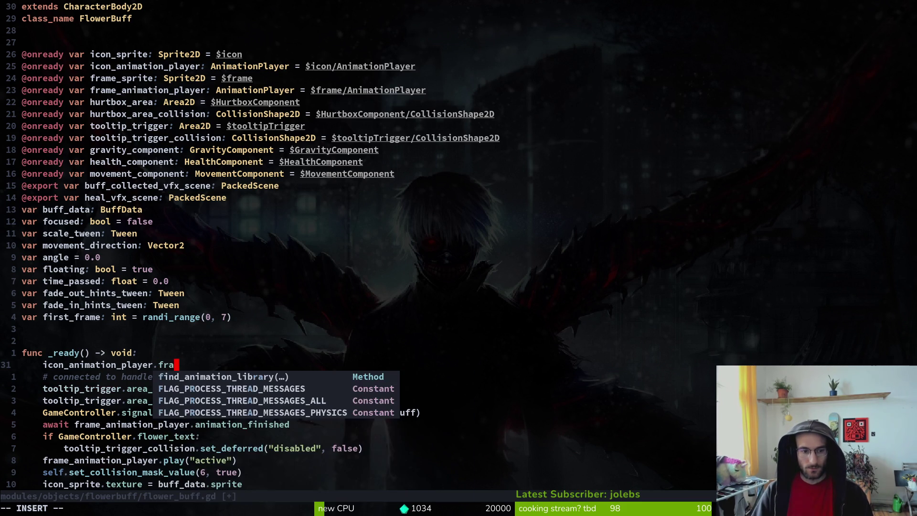
key(BackSpace)
key(Escape)
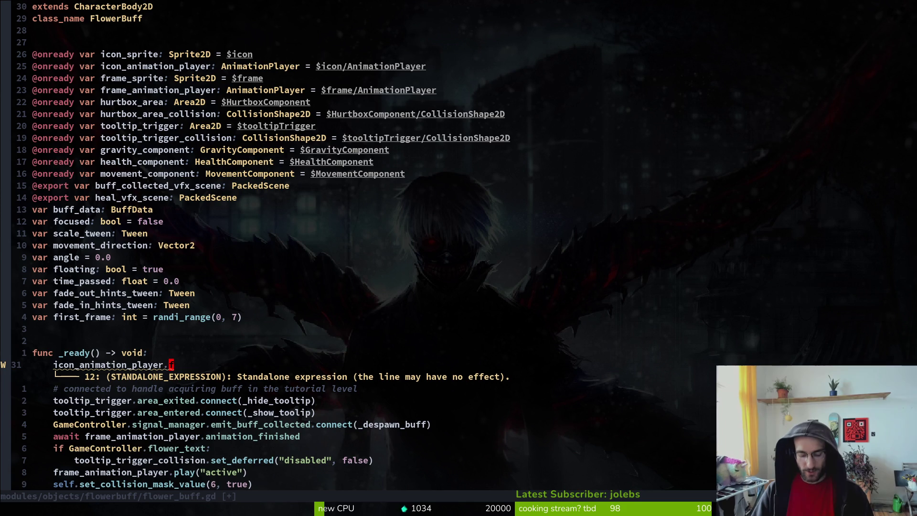
key(space)
Step: Grep the project for 'frame', then change line 31 to icon_animation_player.seek
text(psframe)
key(Return)
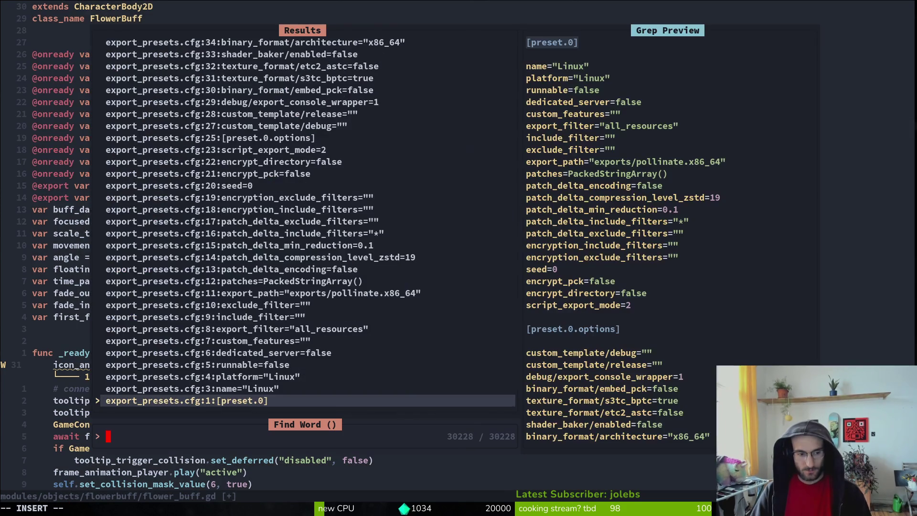
key(Escape)
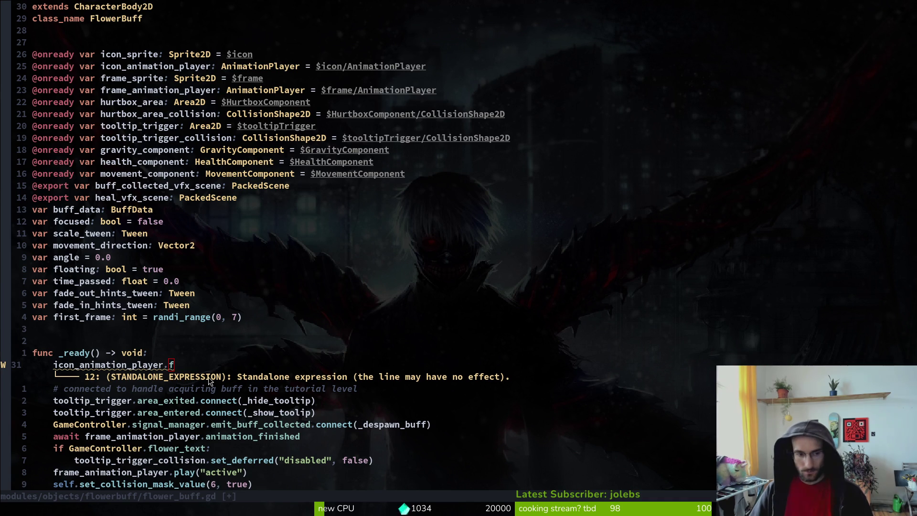
text(sseek)
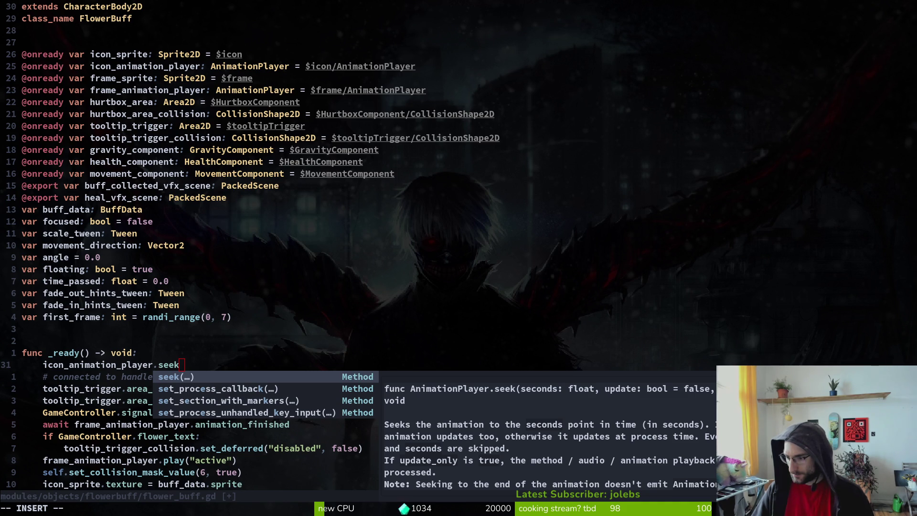
Step: Open a new terminal, cd into dev/rush, and run 'vim .'
key(super)
key(super)
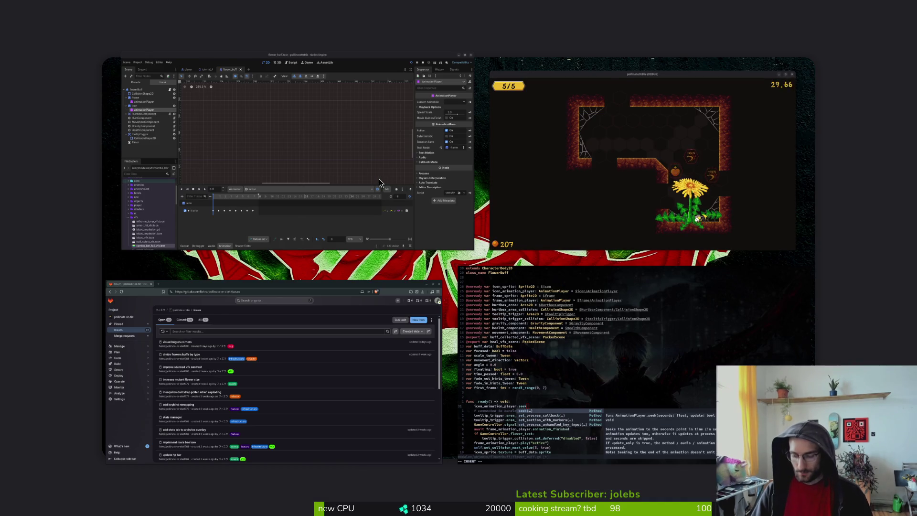
key(ctrl+alt+t)
text(cd dev/po)
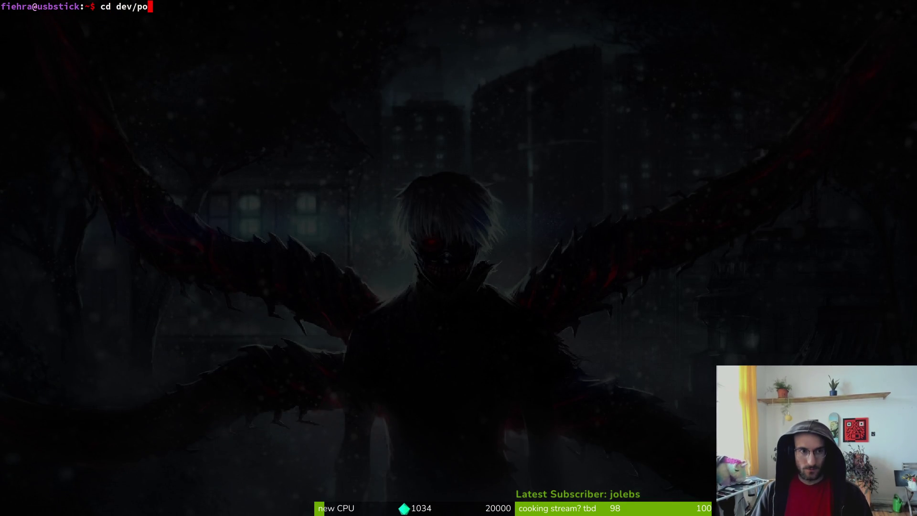
key(BackSpace)
text(rush)
key(Return)
text(vim .)
key(Return)
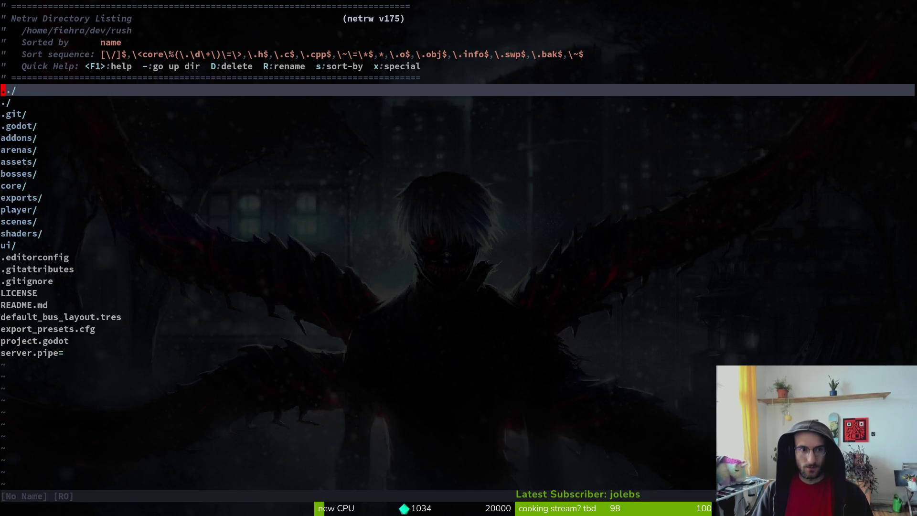
Step: Grep the rush project for '.frame' and open ui/hud.gd line 7's hpBarSprite.frame assignment
key(space)
text(psfram)
key(BackSpace)
key(BackSpace)
key(BackSpace)
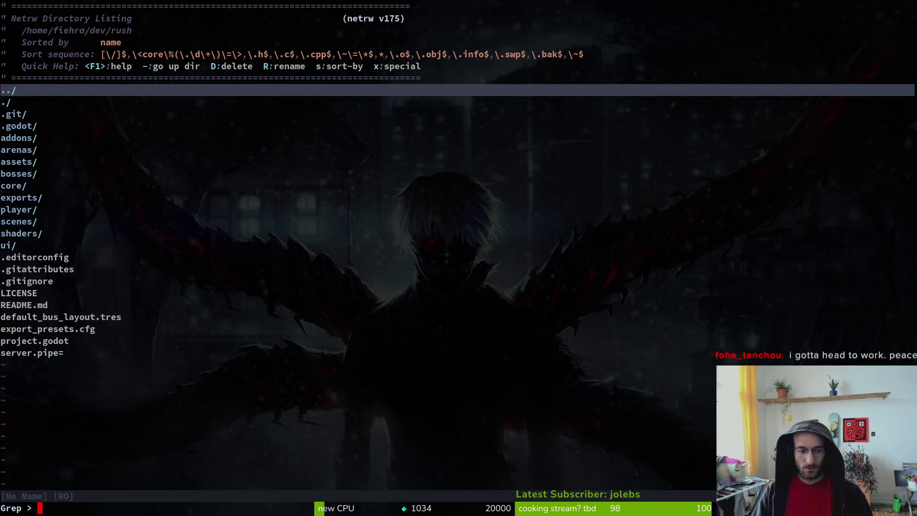
text(.frame)
key(Return)
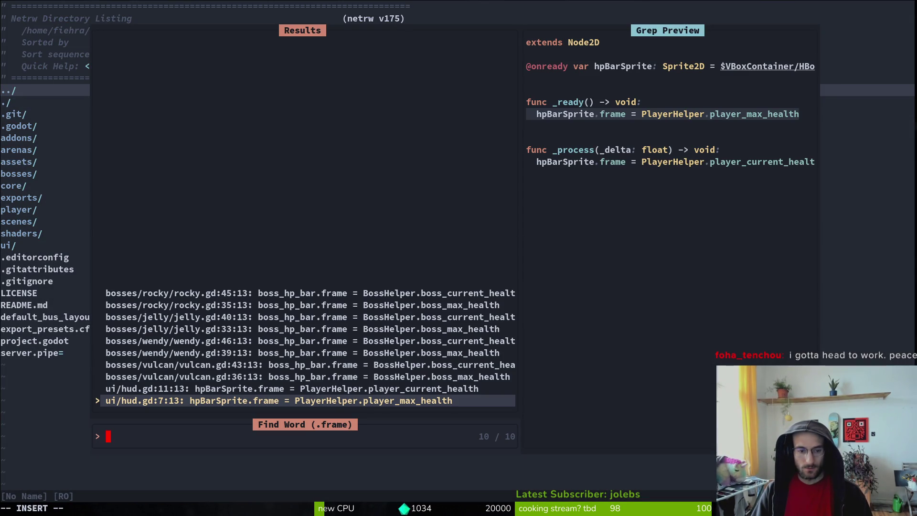
key(Return)
key(Return)
key(shift+v)
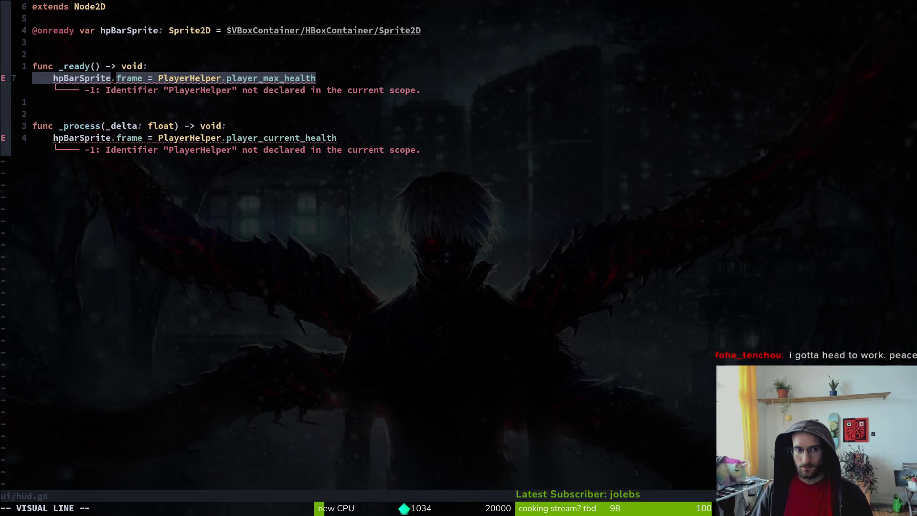
key(Escape)
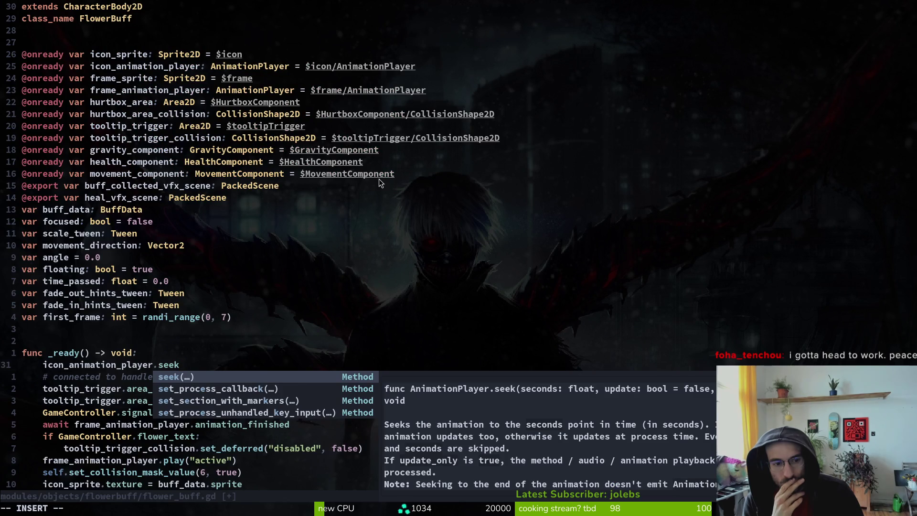
Step: Replace the icon_animation_player seek call on line 31 with icon_sprite.frame
key(BackSpace)
key(BackSpace)
key(BackSpace)
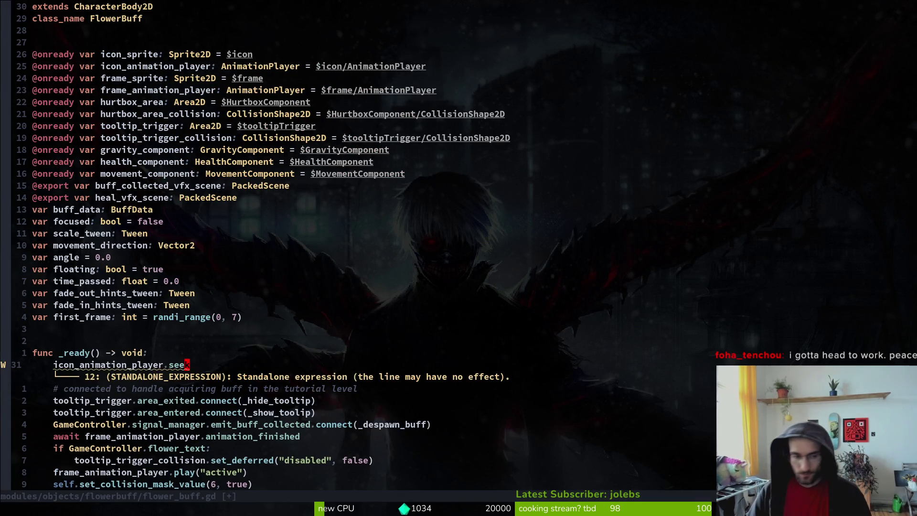
text(frame)
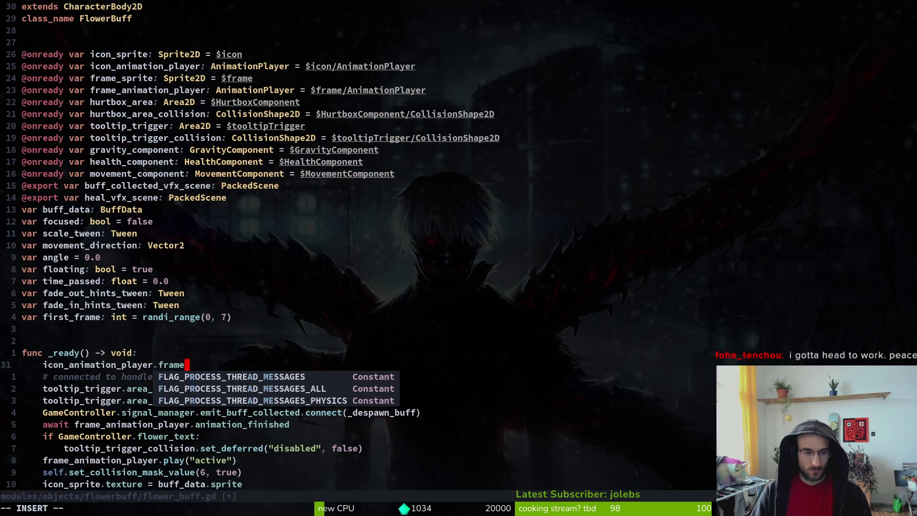
key(Escape)
key(c)
key(i)
key(w)
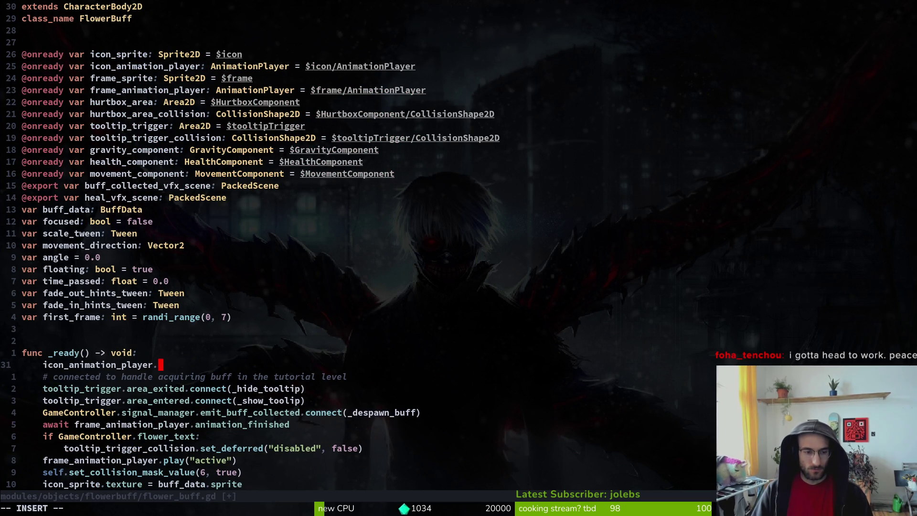
key(ctrl+w)
key(ctrl+w)
text(ic)
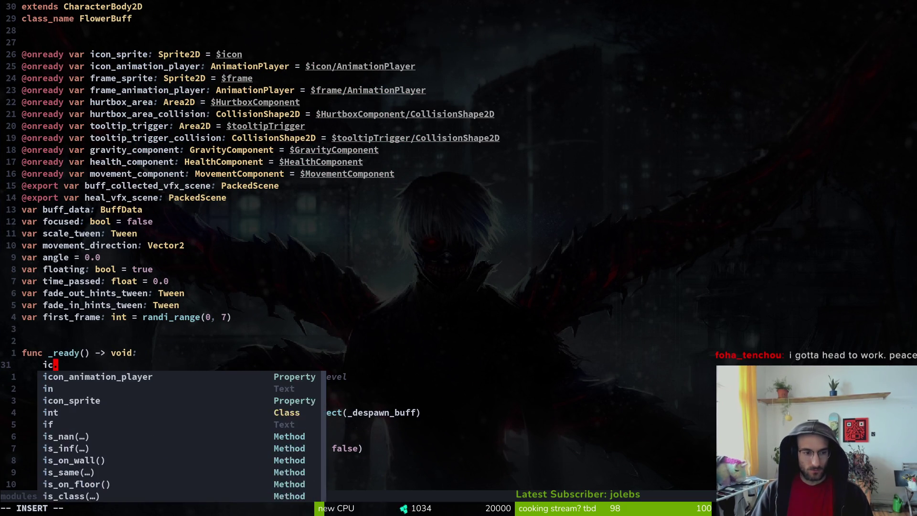
text(isp)
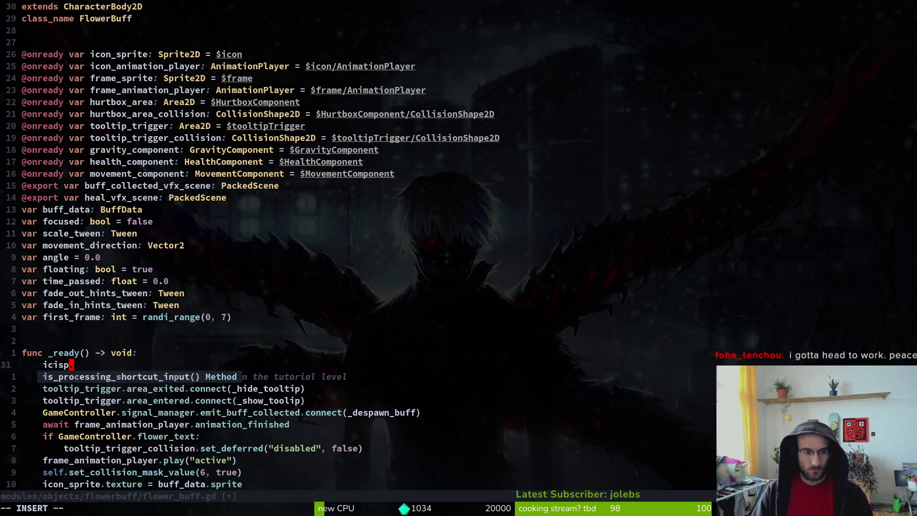
key(BackSpace)
key(BackSpace)
key(BackSpace)
text(sp)
key(Tab)
text(.fra)
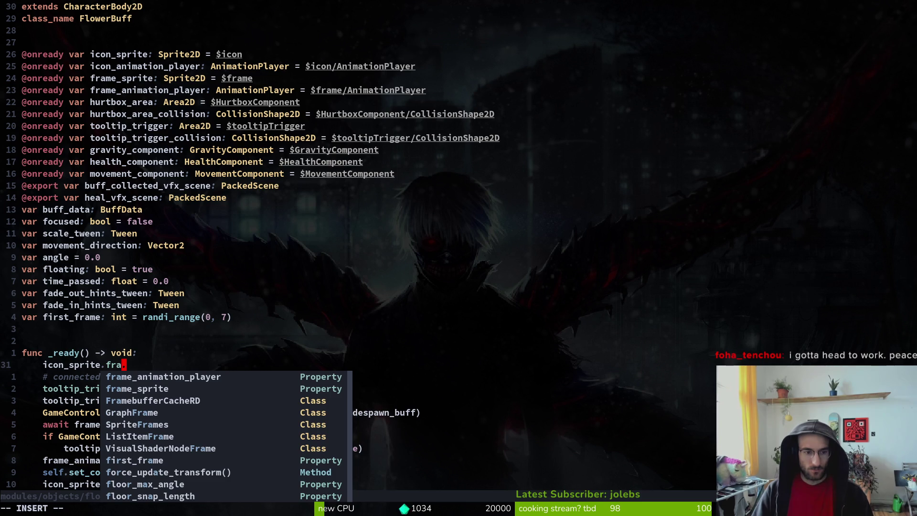
key(ctrl+n)
key(ctrl+n)
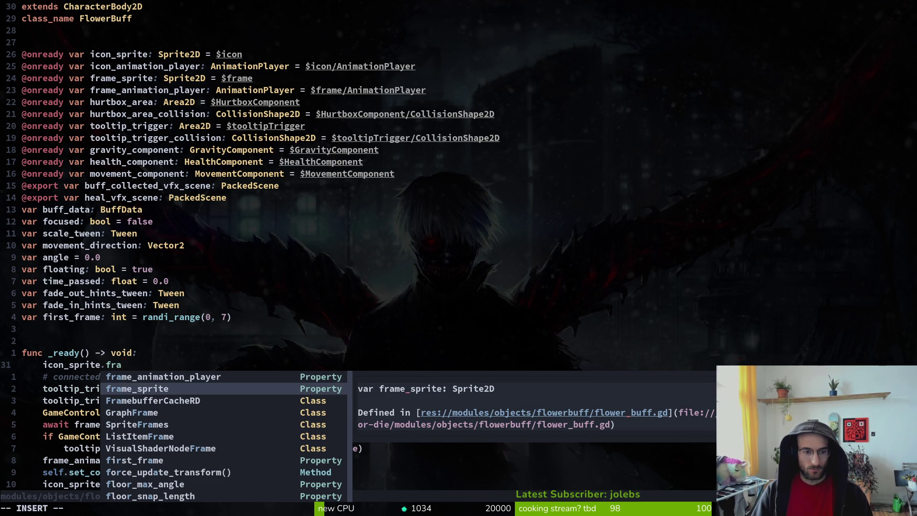
Step: After checking hud.gd, complete line 31 as 'icon_sprite.frame = first_frame' and save with :w
key(Escape)
key(ctrl+6)
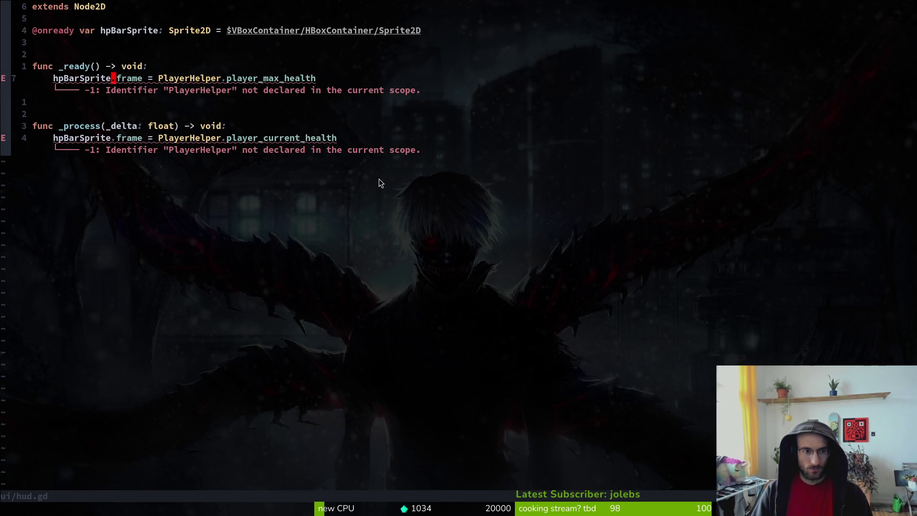
key(ctrl+6)
key(a)
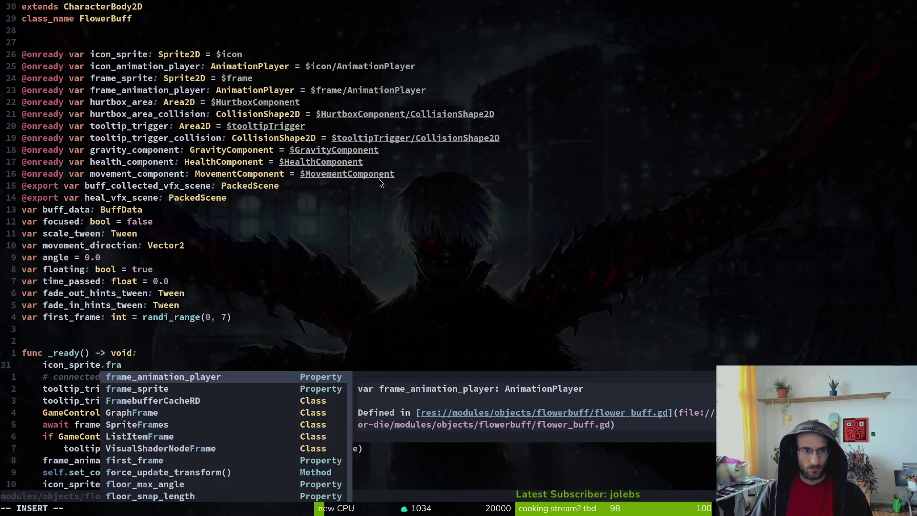
key(Escape)
key(ctrl+6)
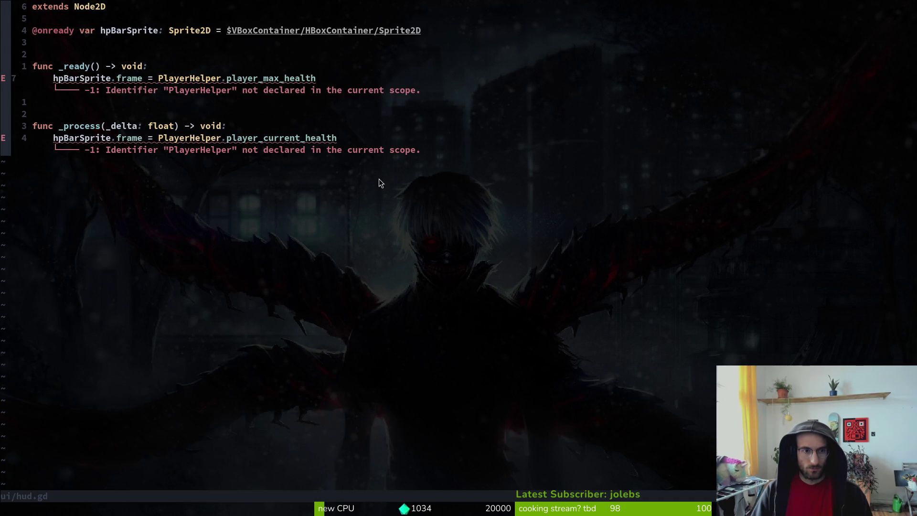
key(shift+v)
key(Escape)
key(h)
key(ctrl+6)
text(a)
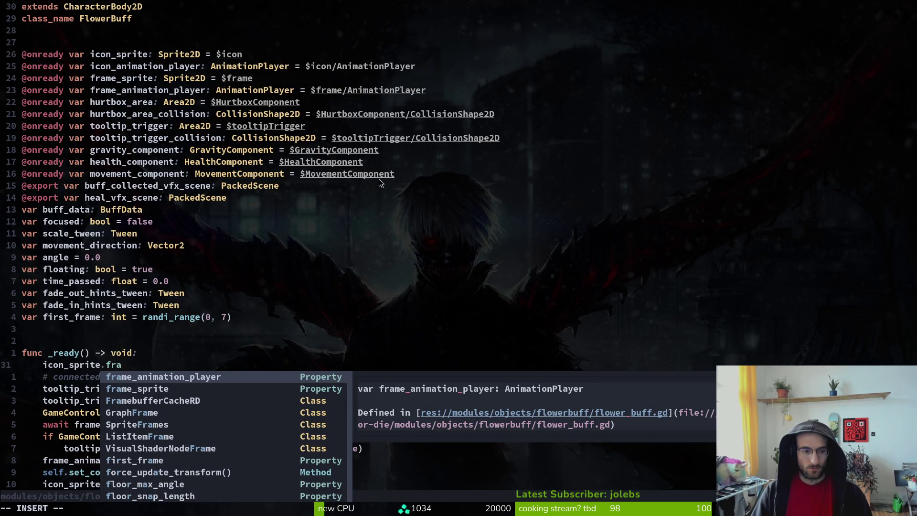
text(me =)
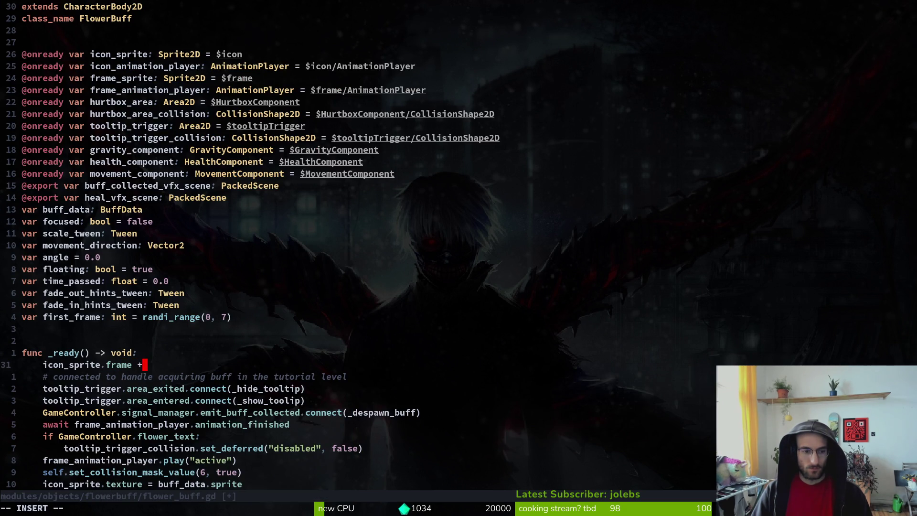
text( fi)
key(Tab)
key(Escape)
text(:w)
key(Return)
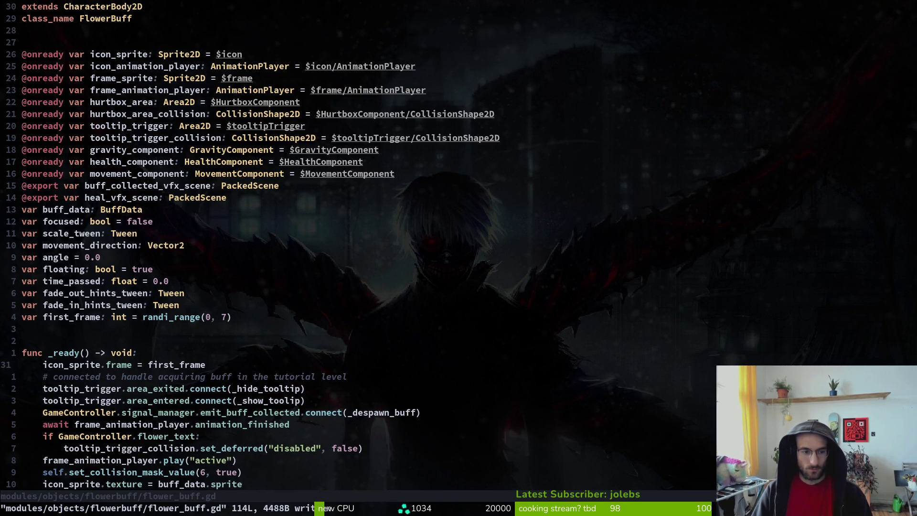
Step: Add a 'print_debug(icon_sprite.frame)' line below it and save the script
key(b)
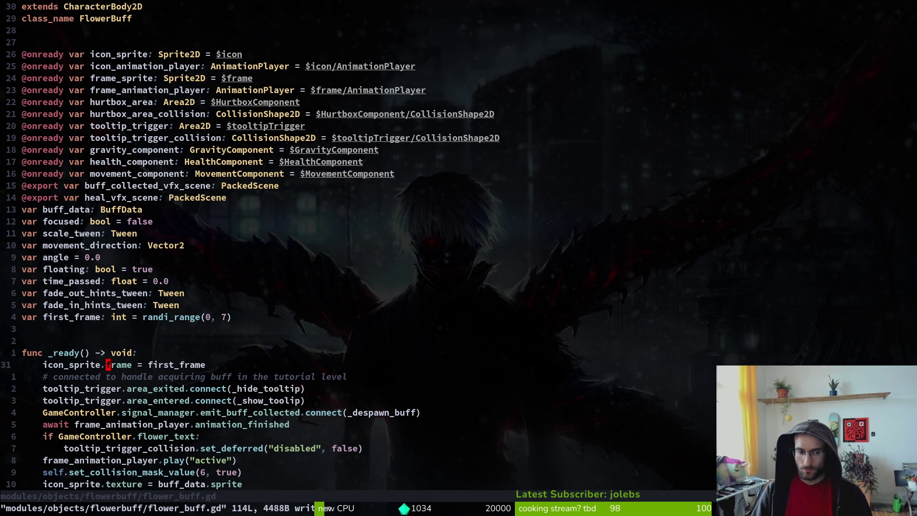
key(b)
key(b)
text(o)
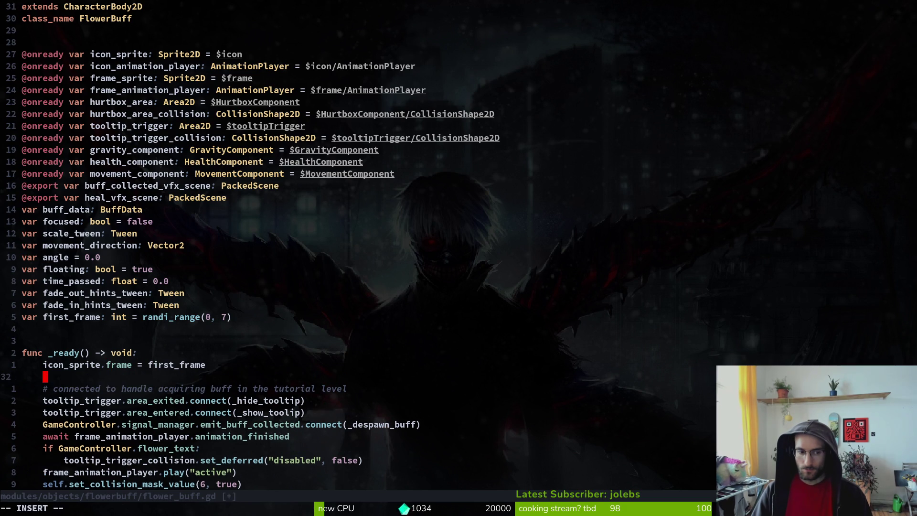
text(prd)
key(Tab)
text(ic)
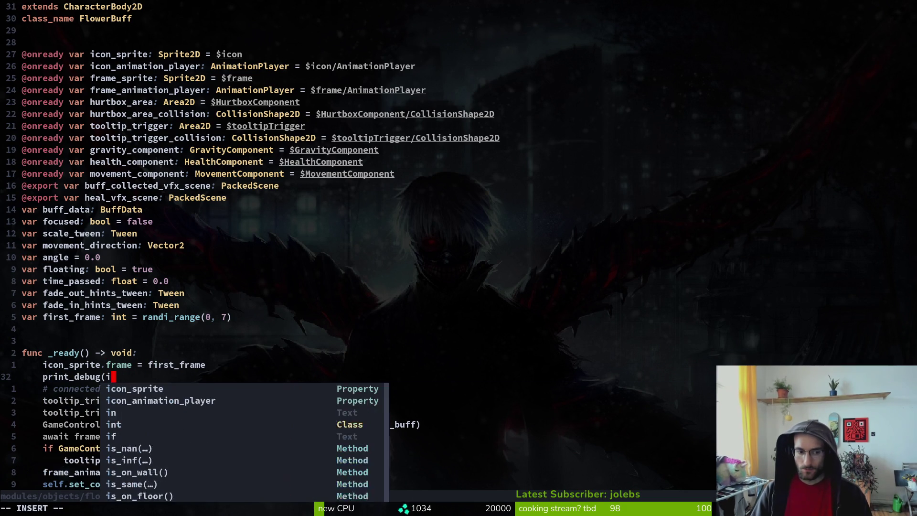
key(Tab)
text(.fra)
key(Tab)
text())
key(Escape)
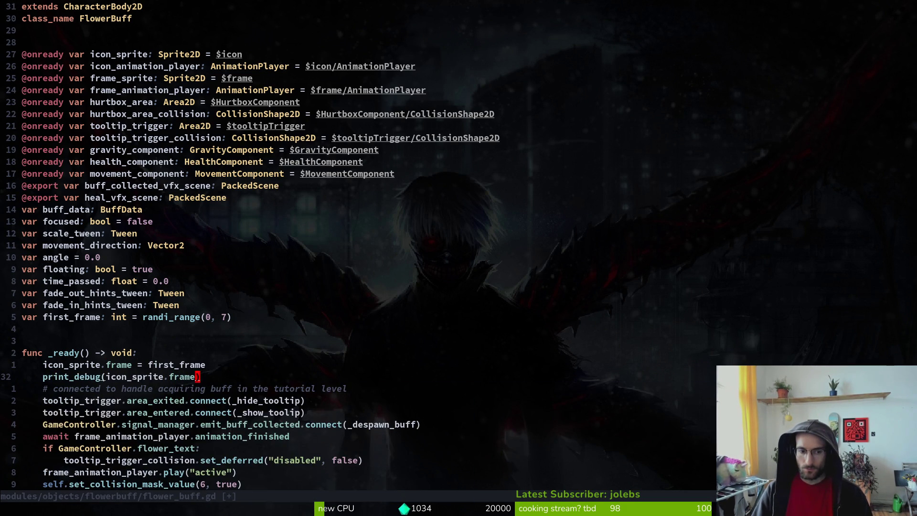
key(ctrl+asciicircum)
key(ctrl+asciicircum)
text(:w)
key(Return)
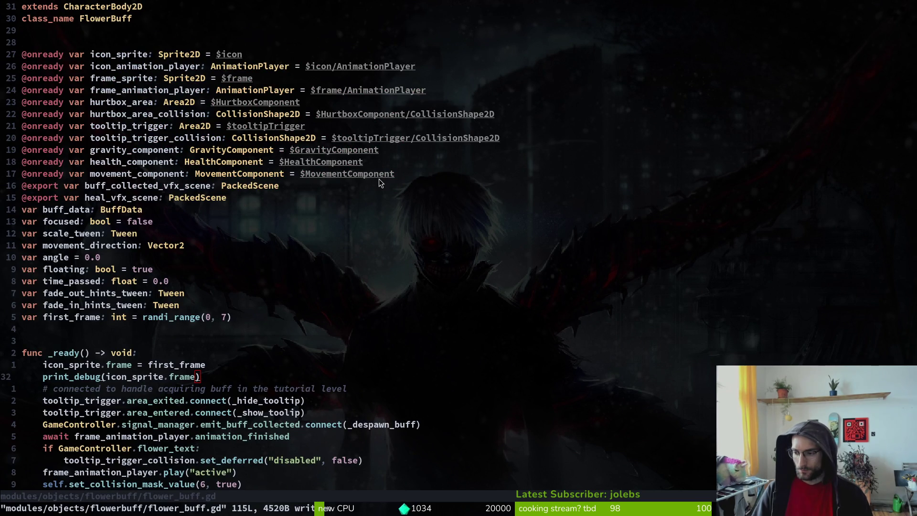
Step: Run the pollinateOrDie project with F5 and nudge the game window left
key(alt+Tab)
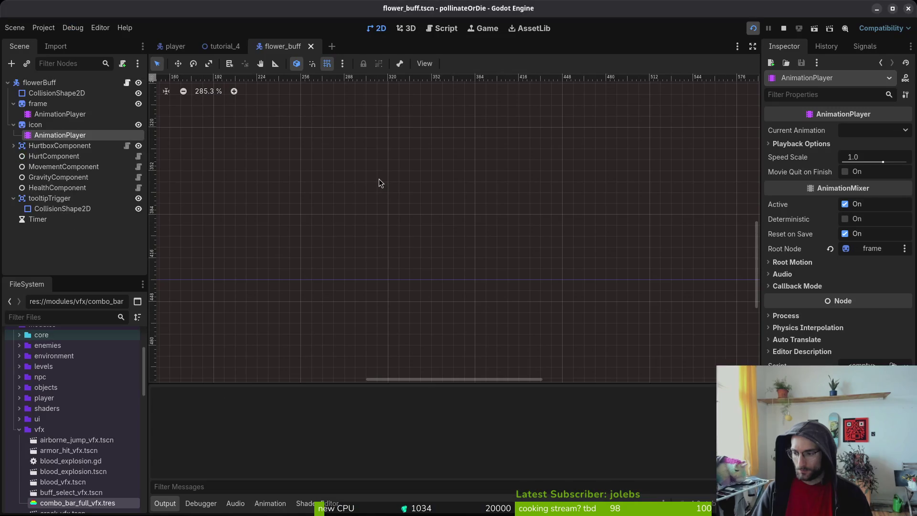
key(F5)
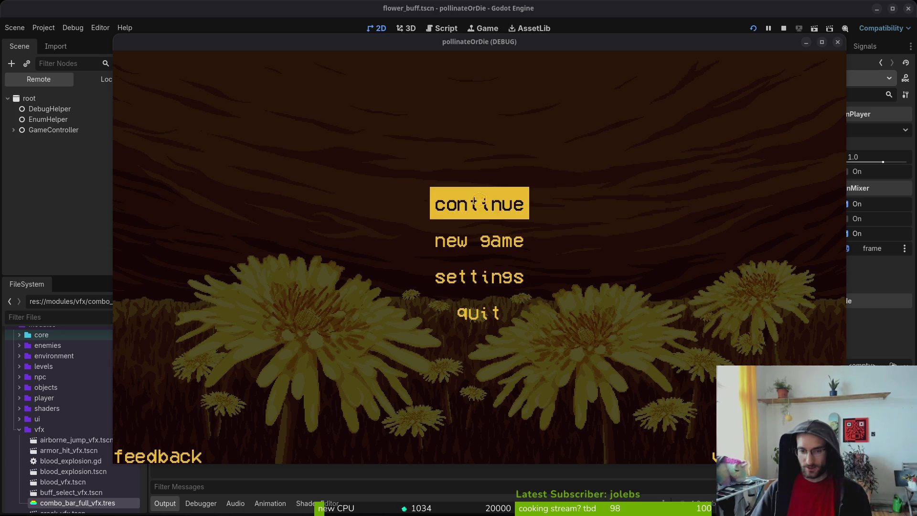
drag(396, 37, 382, 45)
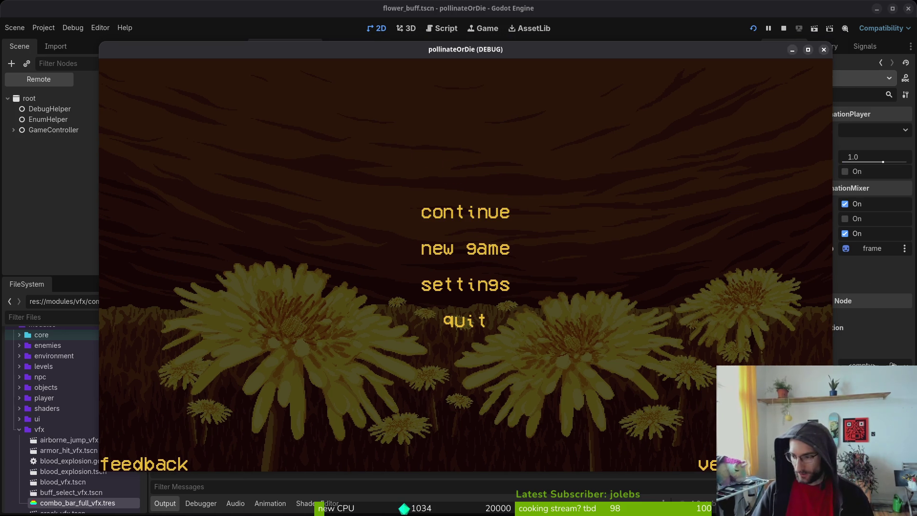
Step: Quit vim with :qa and reopen flower_buff.gd in the terminal
key(super+1)
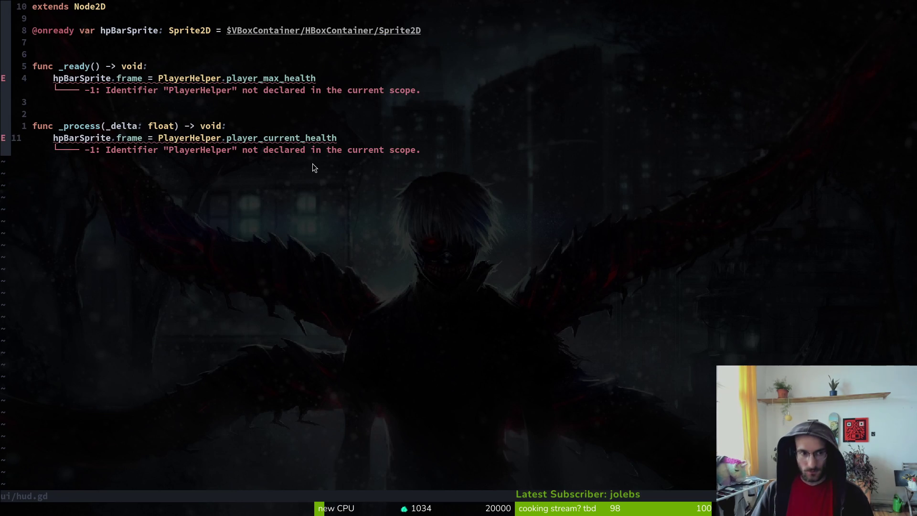
text(:qa)
key(Return)
key(alt+Tab)
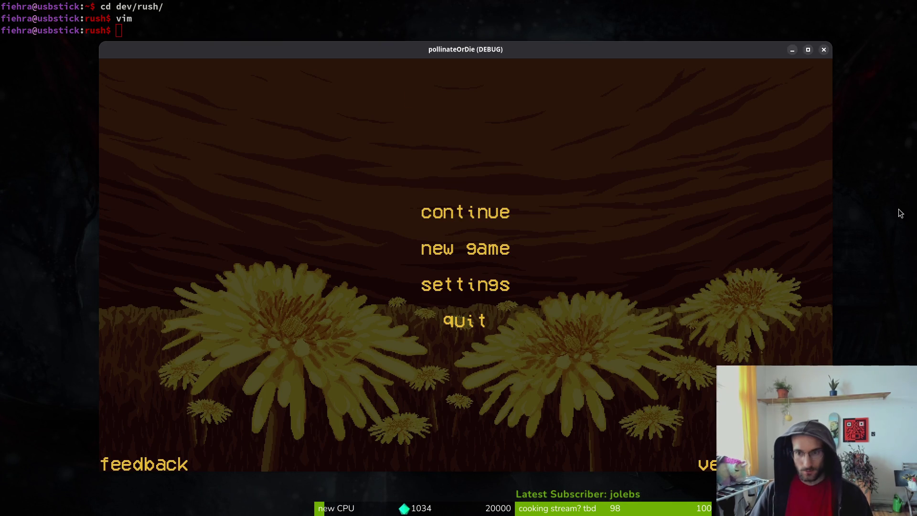
key(super+1)
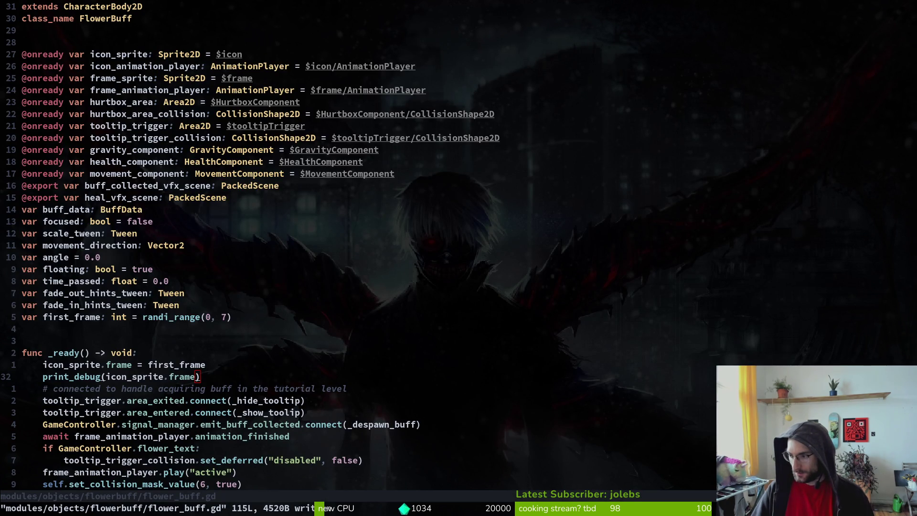
Step: Bring vim back on flower_buff.gd, then return to the Godot editor showing flower_buff.tscn
key(alt+Tab)
key(alt+Tab)
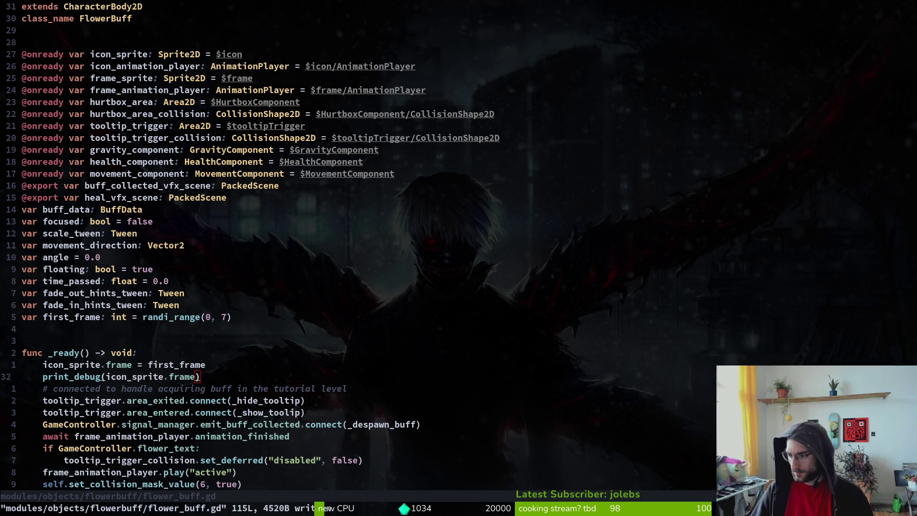
key(ctrl+z)
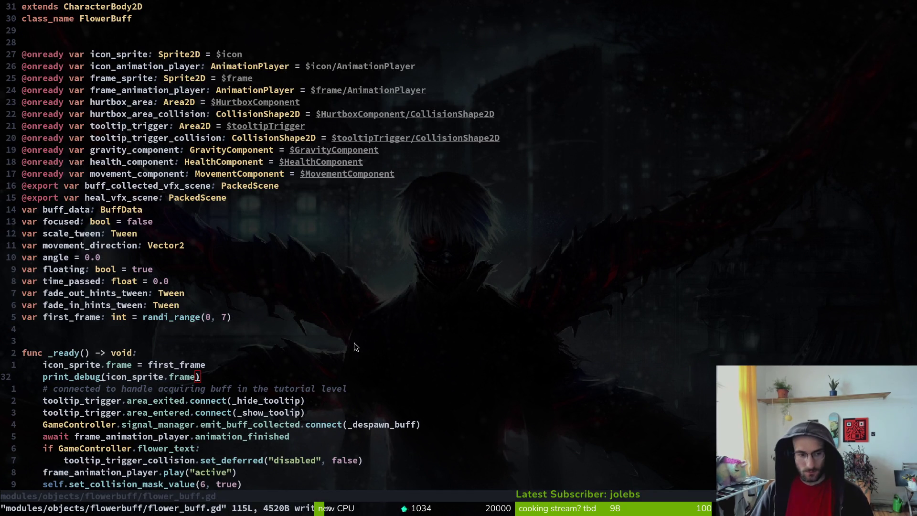
key(alt+Tab)
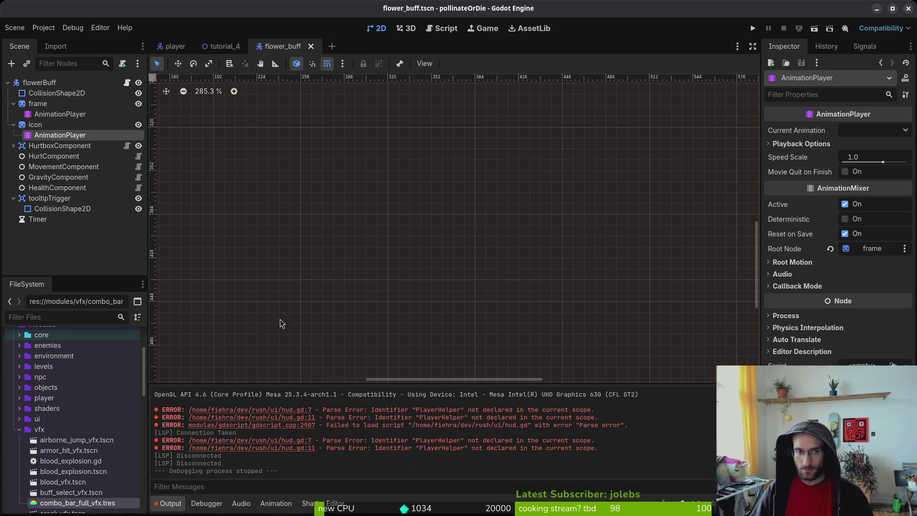
Step: Run the game, Continue the save, and enable level selector and development level under Pause > debugging
click(753, 29)
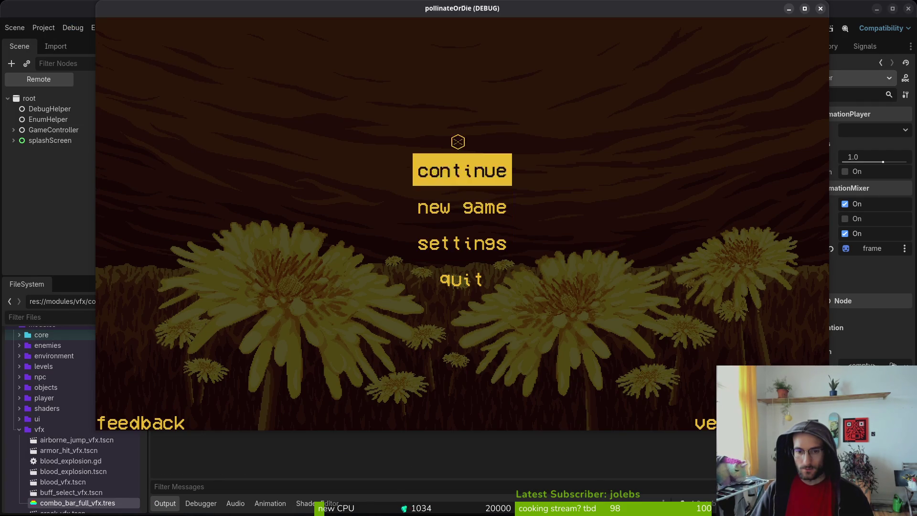
click(461, 170)
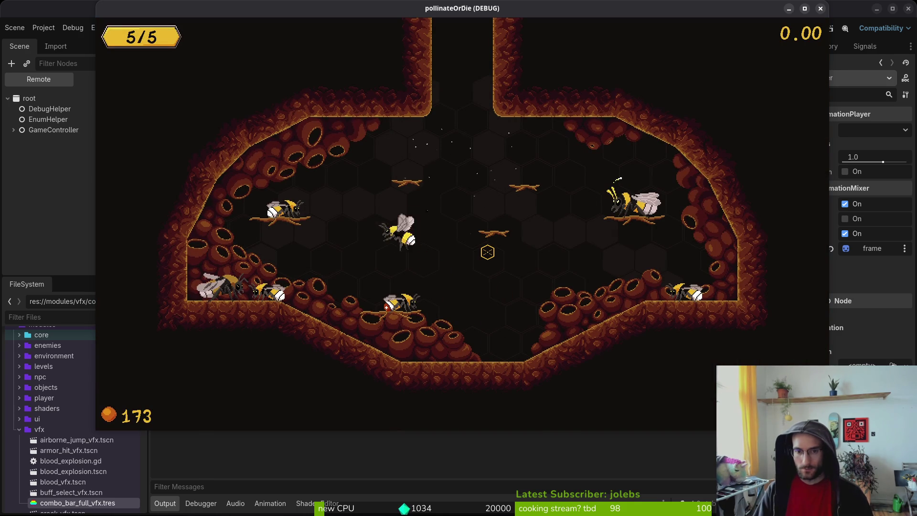
key(Escape)
key(Down)
key(Return)
key(Down)
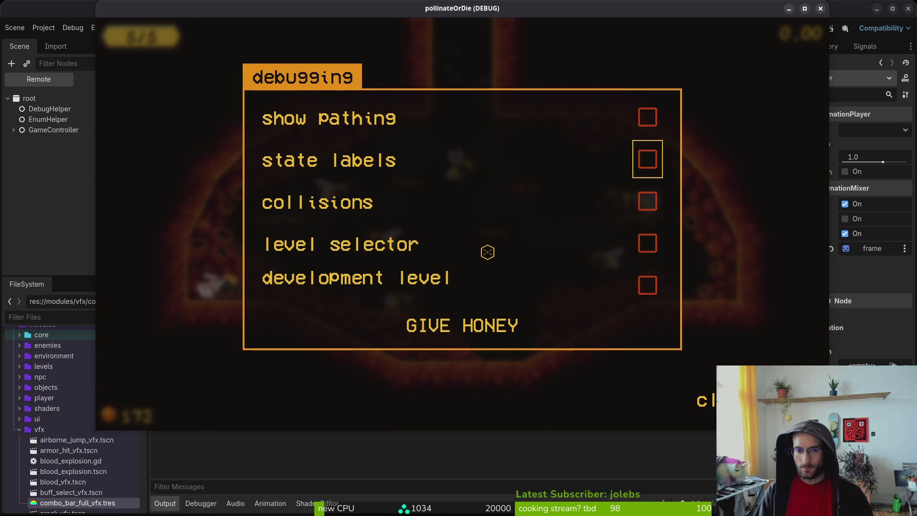
key(Down)
key(Down)
key(Return)
key(Down)
key(Return)
key(Escape)
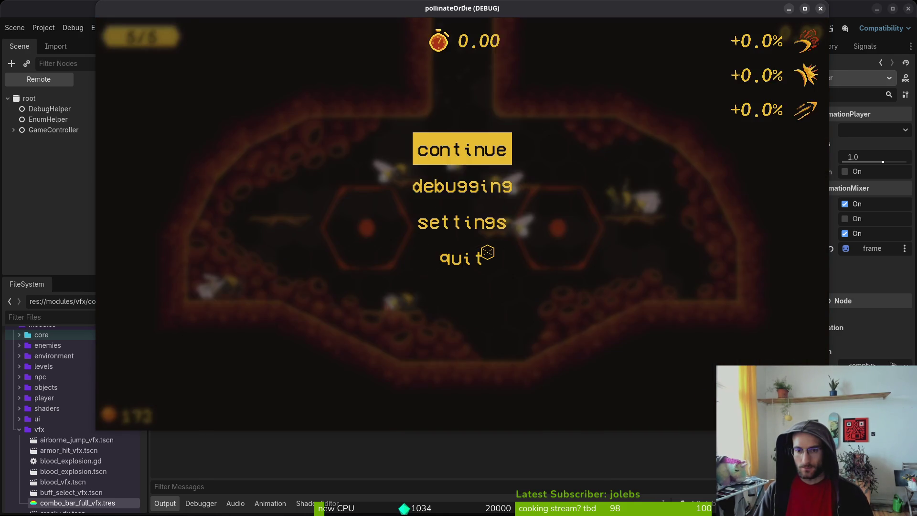
key(Return)
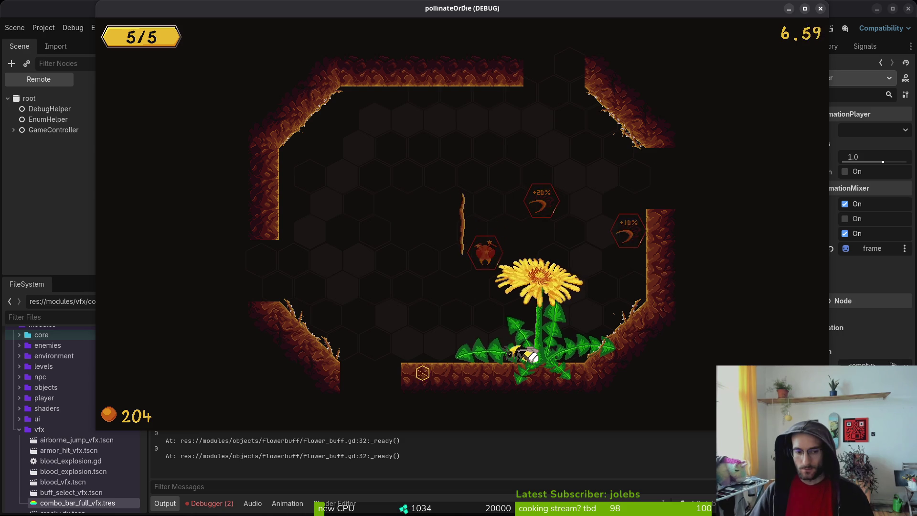
key(F8)
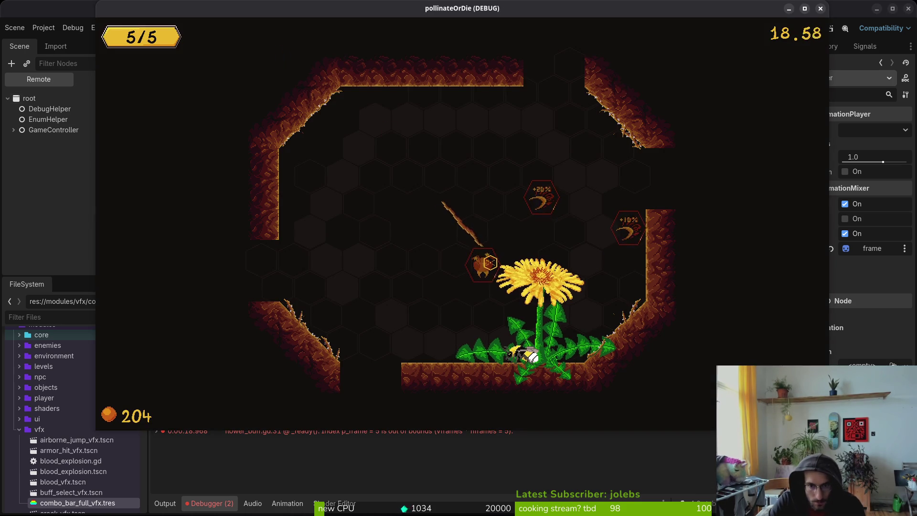
Step: Expand GameController > level > level_1_7 > flowerBuff > frame and inspect its Sprite2D (Hframes 12, Vframes 4)
click(40, 145)
click(14, 130)
click(19, 172)
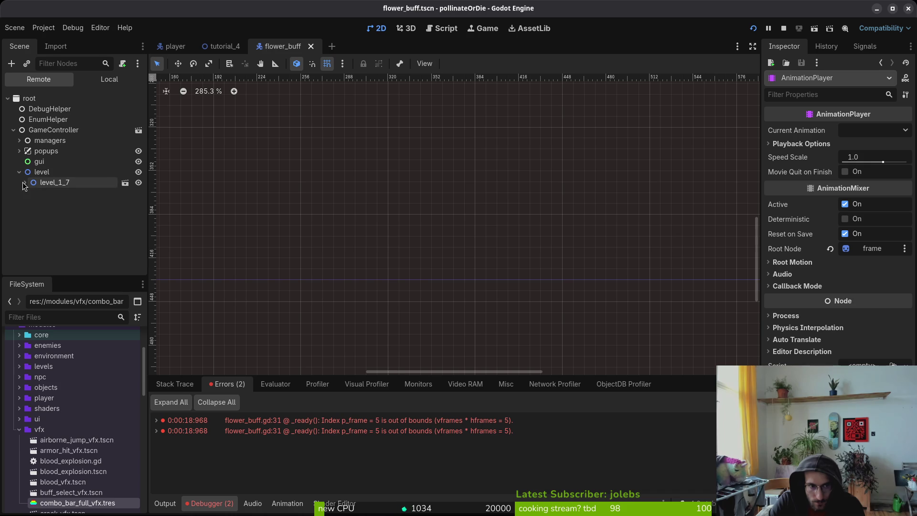
click(25, 183)
scroll(62, 224, down, 3)
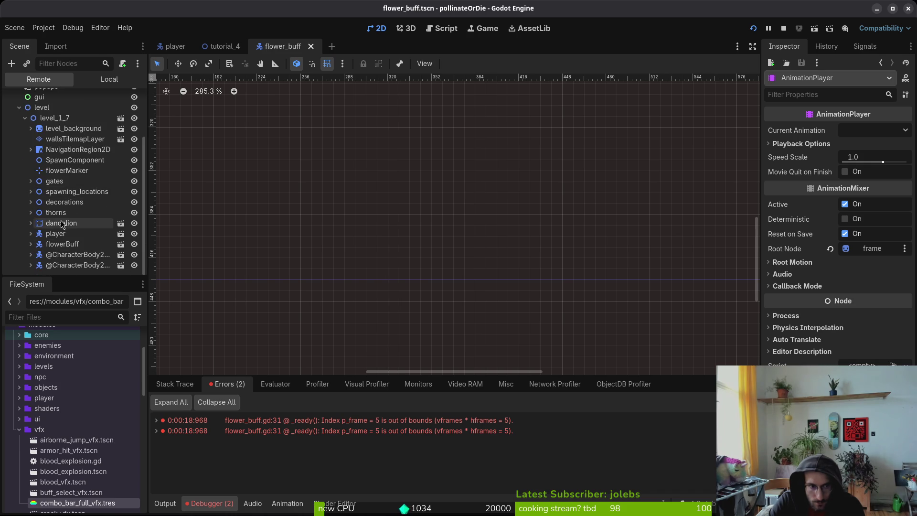
click(31, 244)
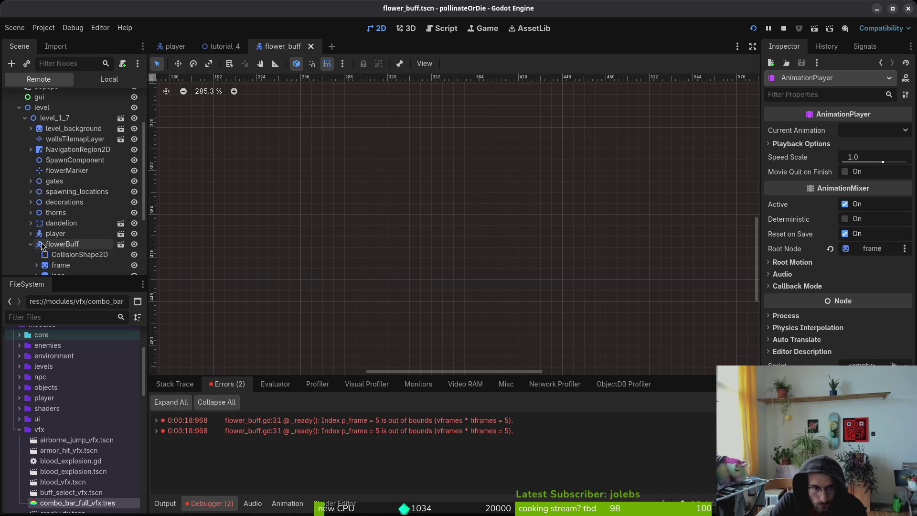
scroll(42, 246, down, 4)
click(36, 177)
click(51, 187)
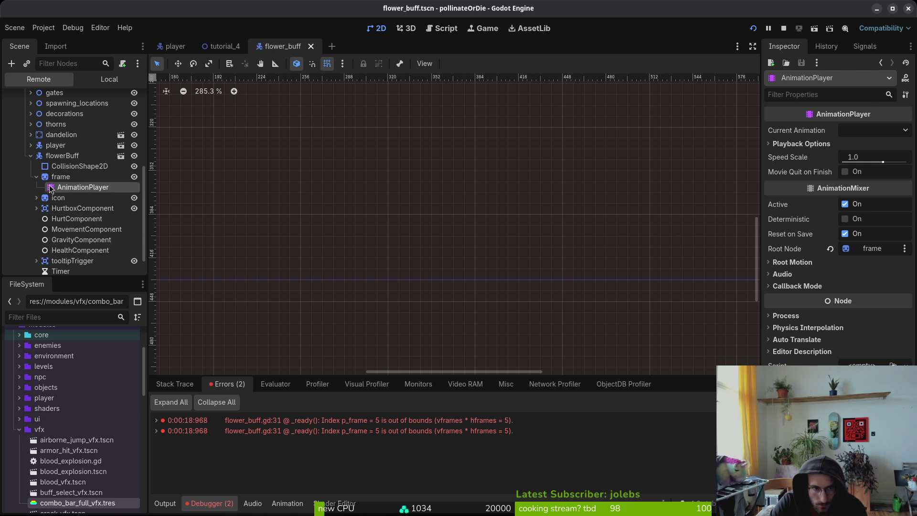
click(61, 177)
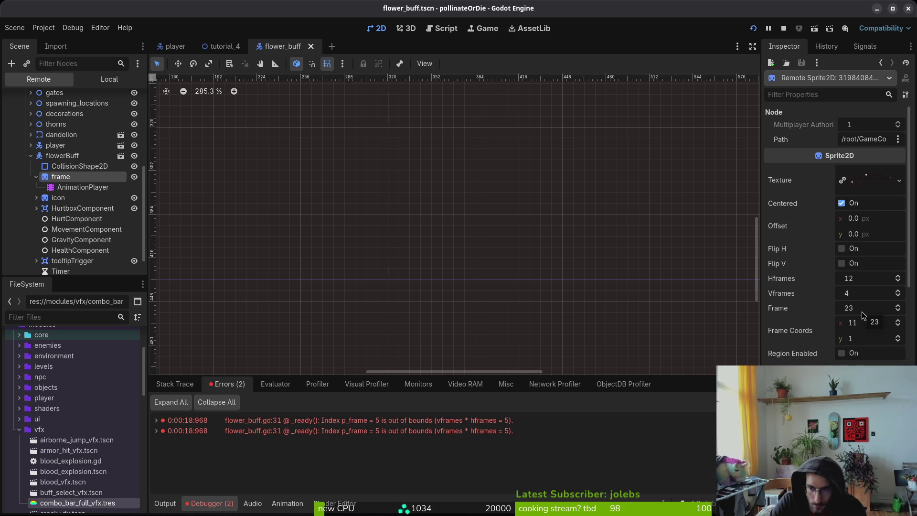
Step: Collapse flowerBuff's children and bring the game window back to front
key(alt+Tab)
key(alt+Tab)
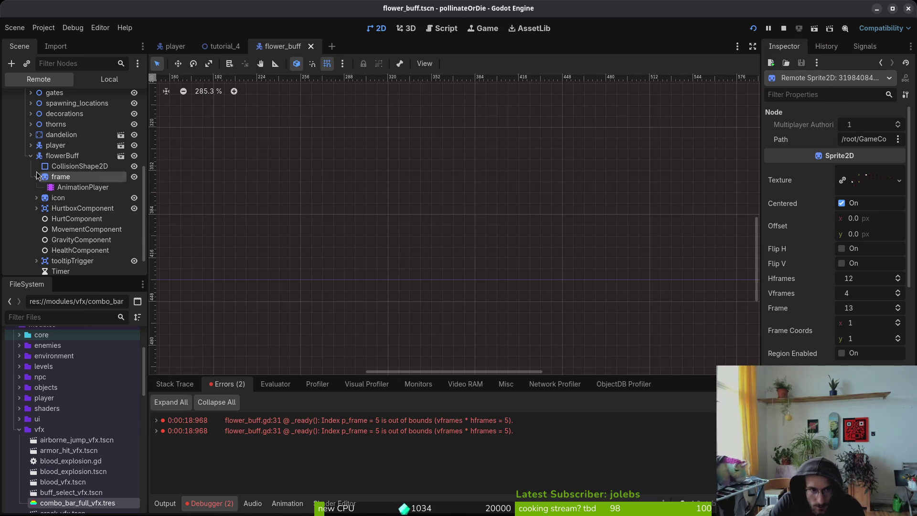
click(31, 156)
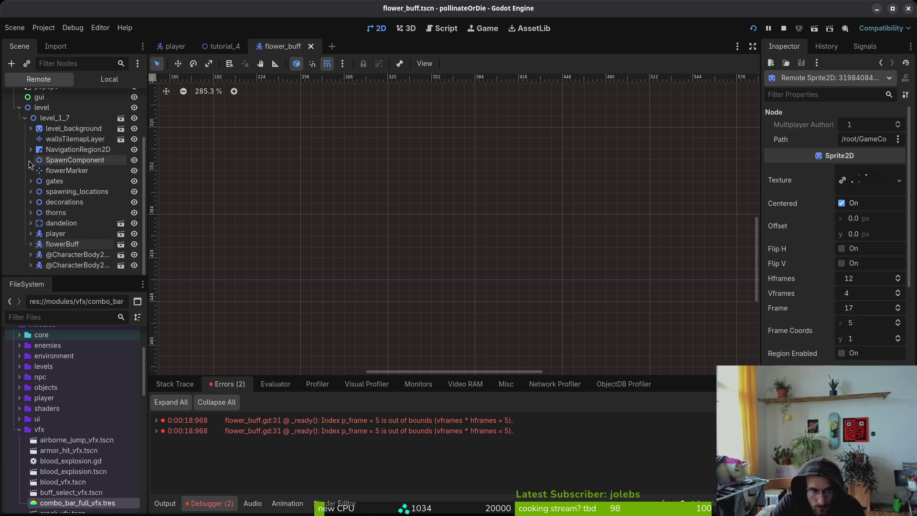
key(alt+Tab)
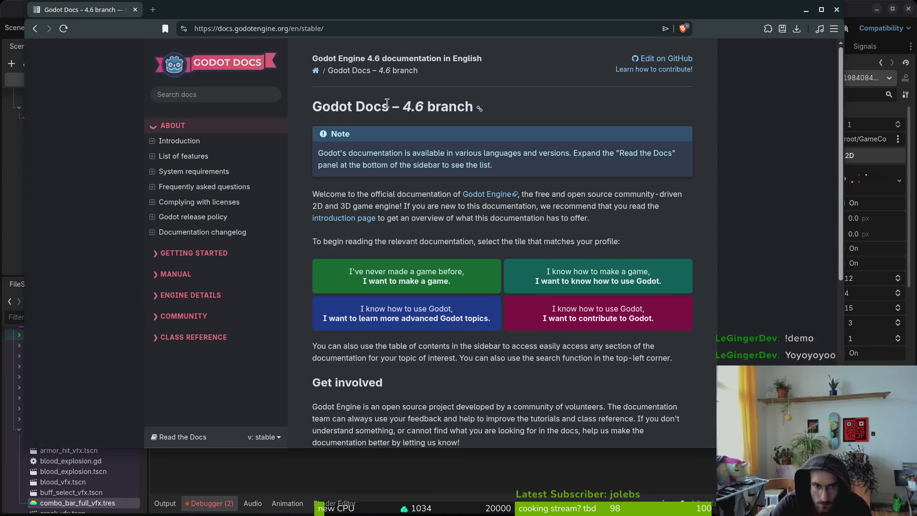
Step: Search the docs for 'animationplayer' and open the AnimationPlayer class reference
click(176, 94)
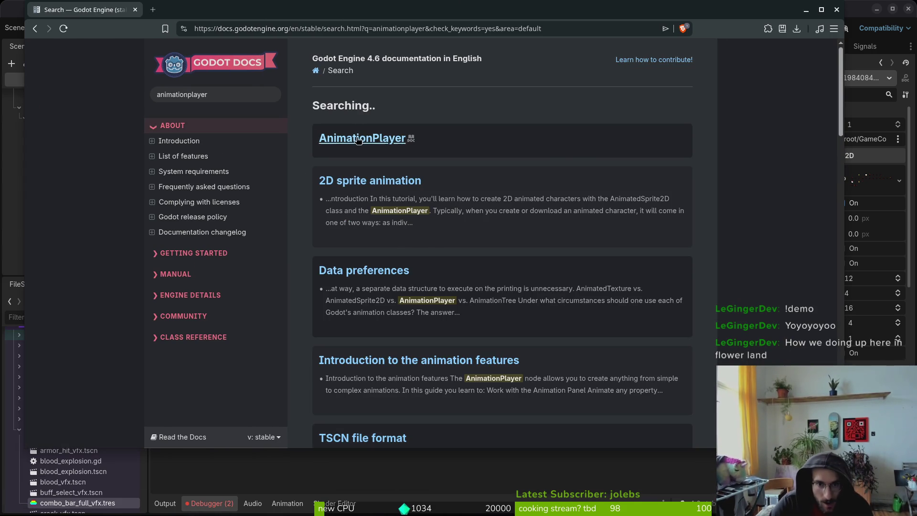
click(358, 139)
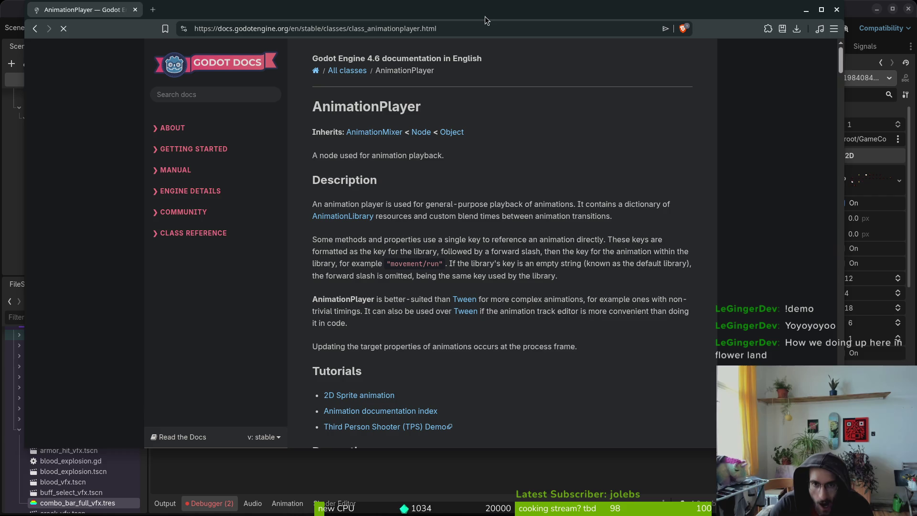
drag(485, 16, 486, 33)
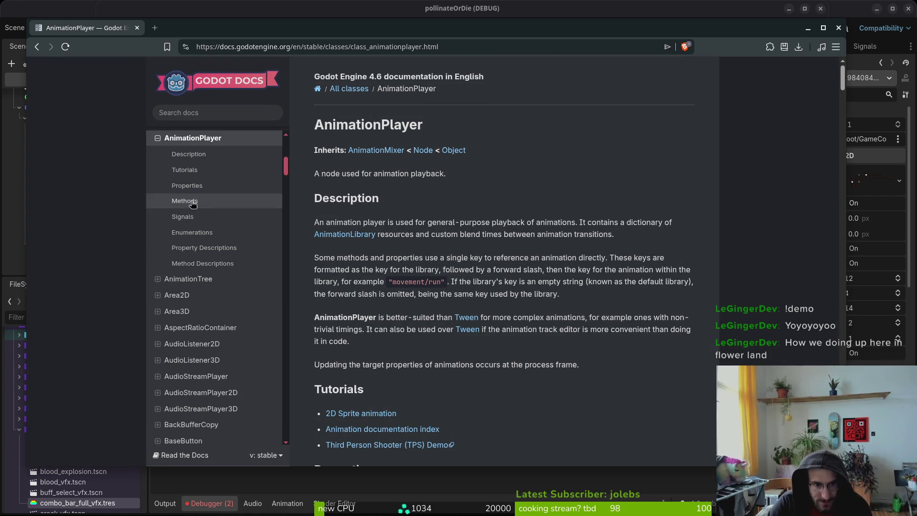
scroll(448, 193, down, 7)
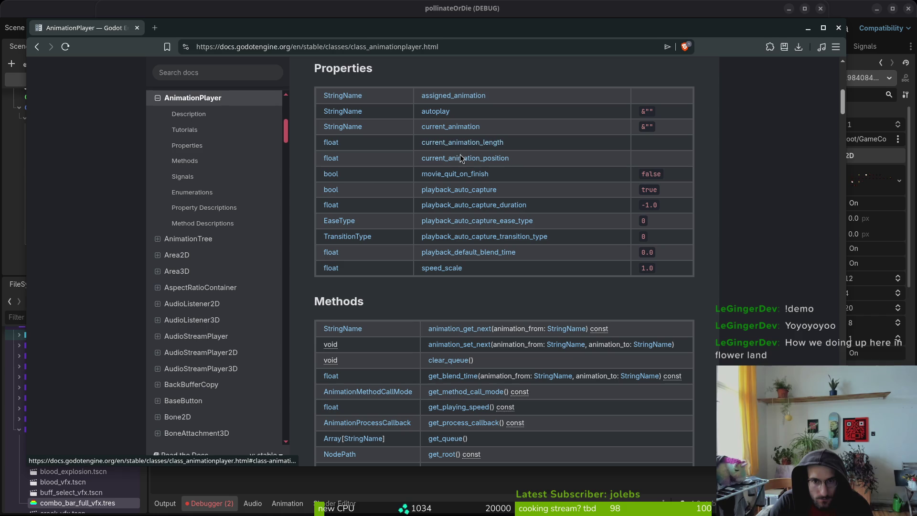
Step: Read the current_animation_position description, then scroll through the Methods table
click(435, 162)
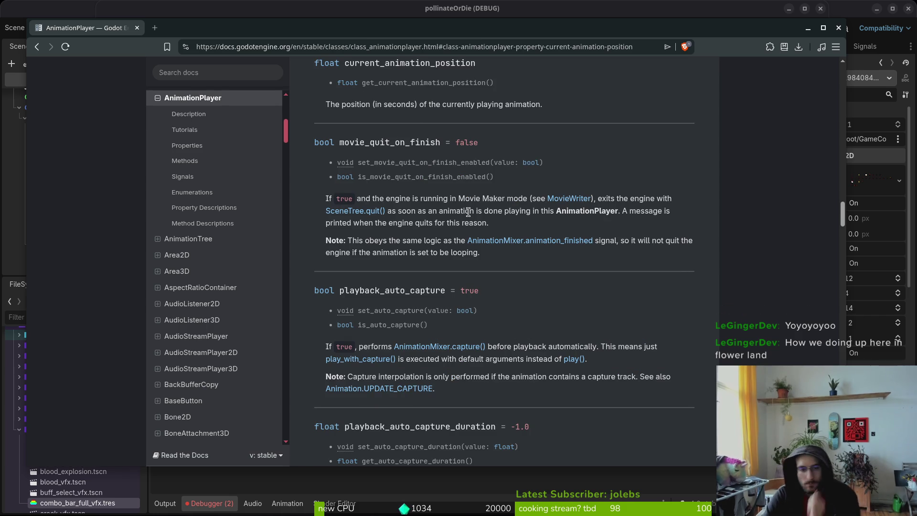
scroll(496, 139, up, 7)
scroll(497, 139, up, 20)
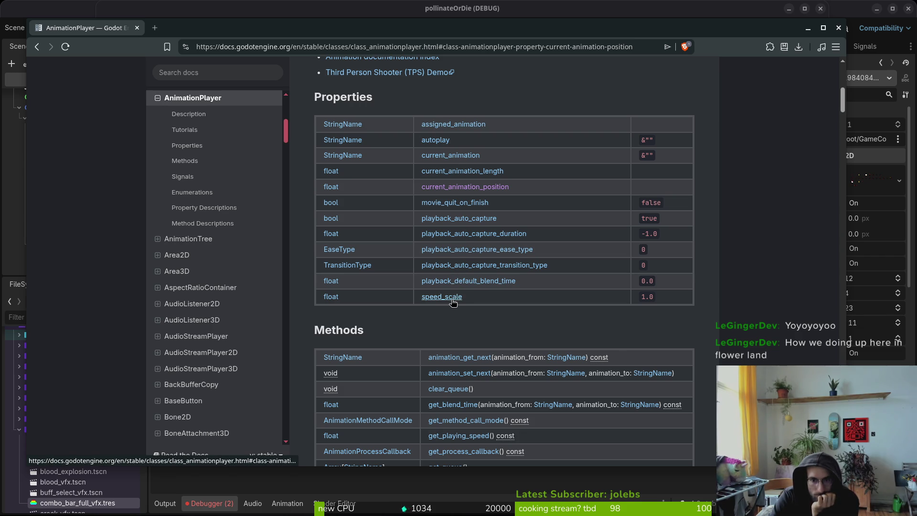
scroll(441, 327, down, 2)
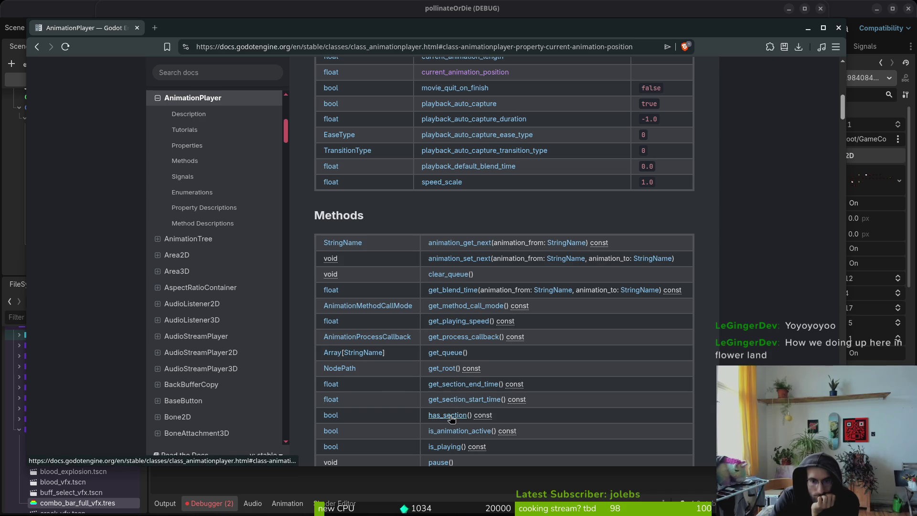
scroll(438, 334, down, 1)
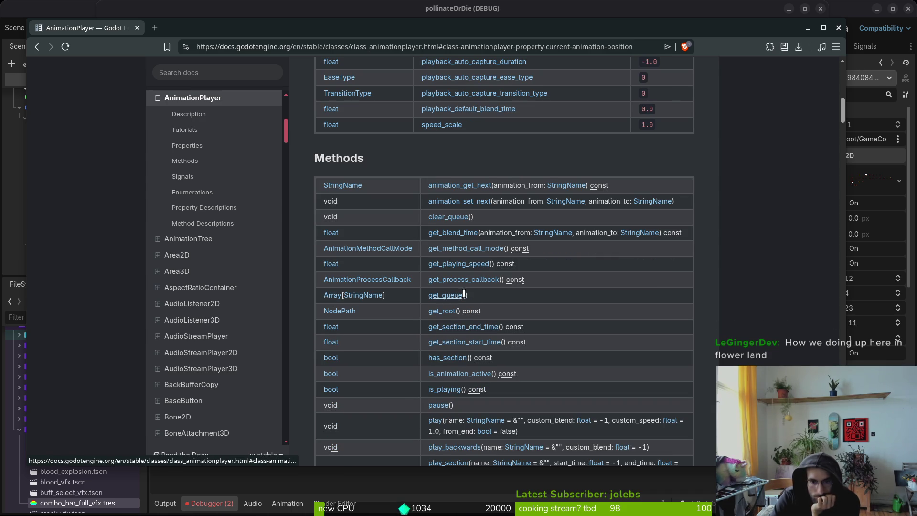
scroll(482, 339, down, 6)
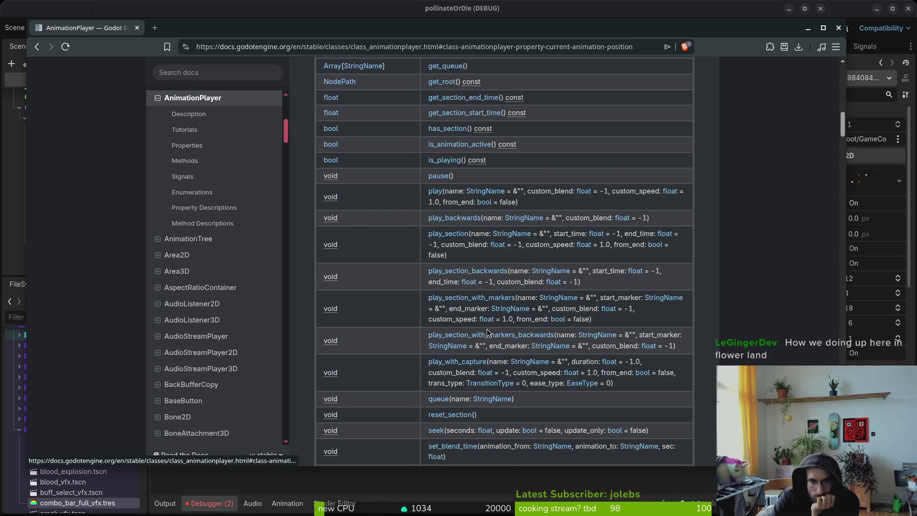
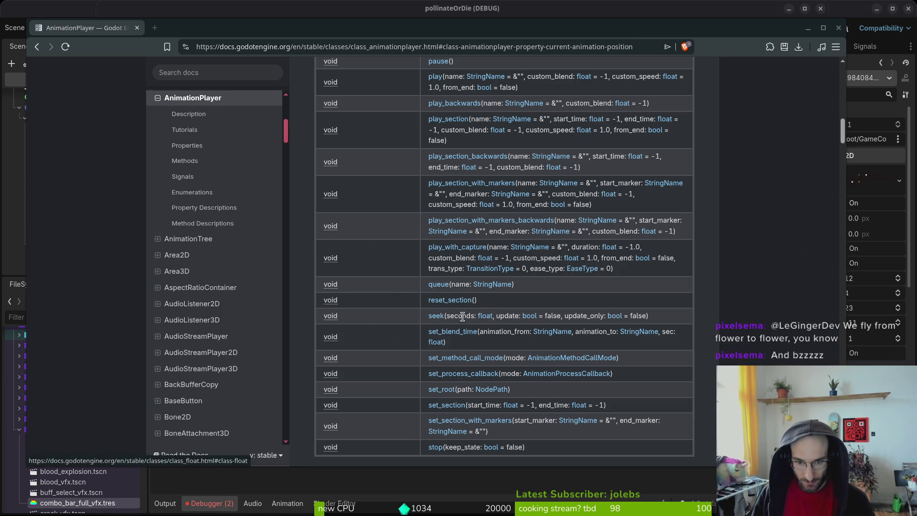
Step: Collapse the level node in the game's Remote scene tree, then return to flower_buff.gd in Vim
click(251, 490)
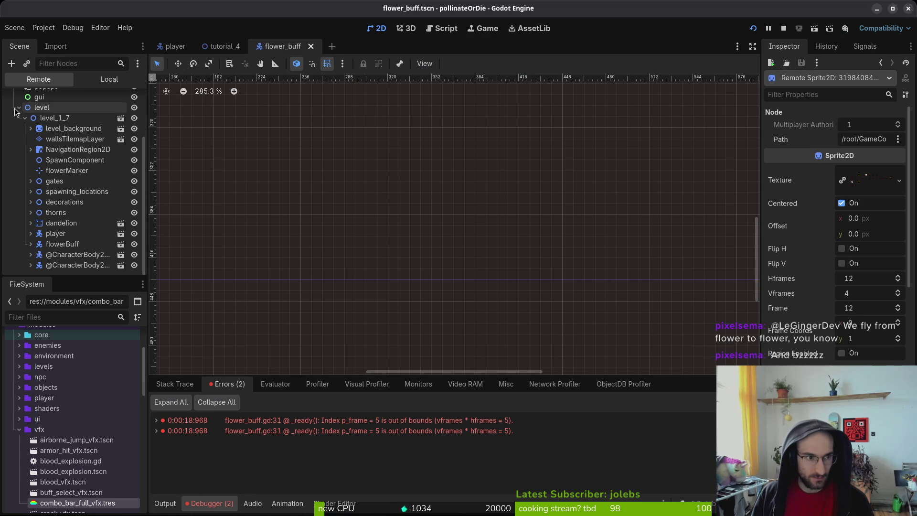
scroll(15, 110, up, 3)
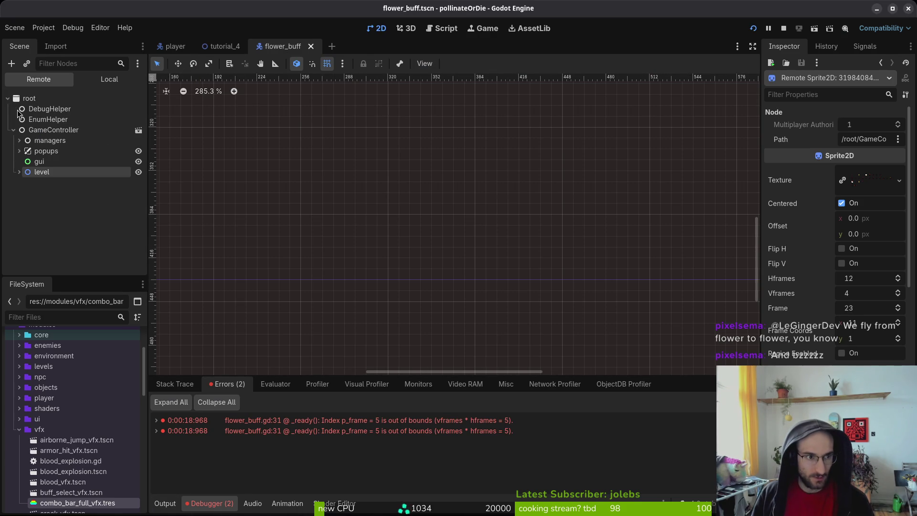
click(19, 173)
key(alt+Tab)
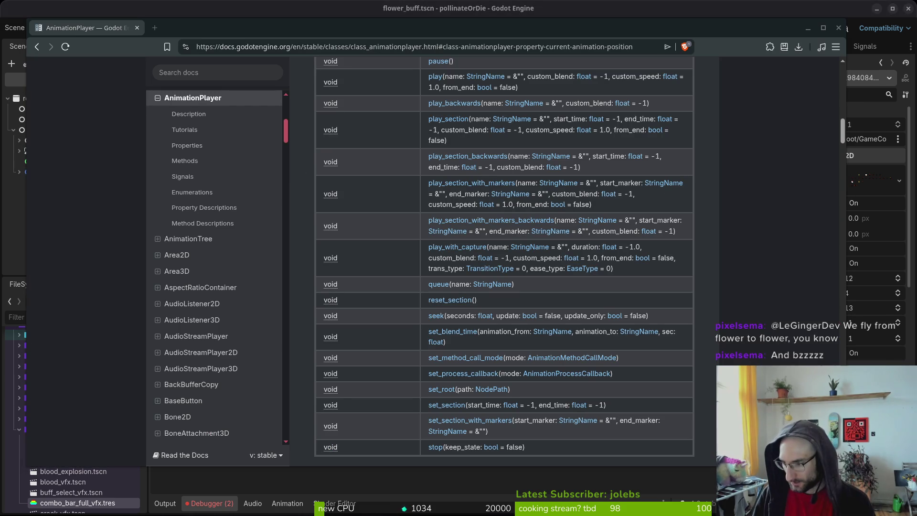
key(alt+Tab)
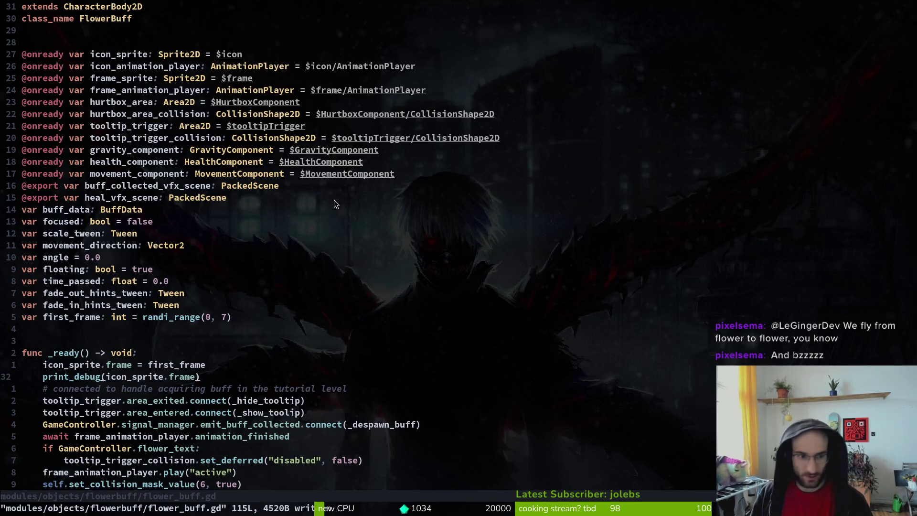
Step: Change first_frame's random call to randf_range(0.0, 0.6) and save
click(170, 316)
key(c)
key(w)
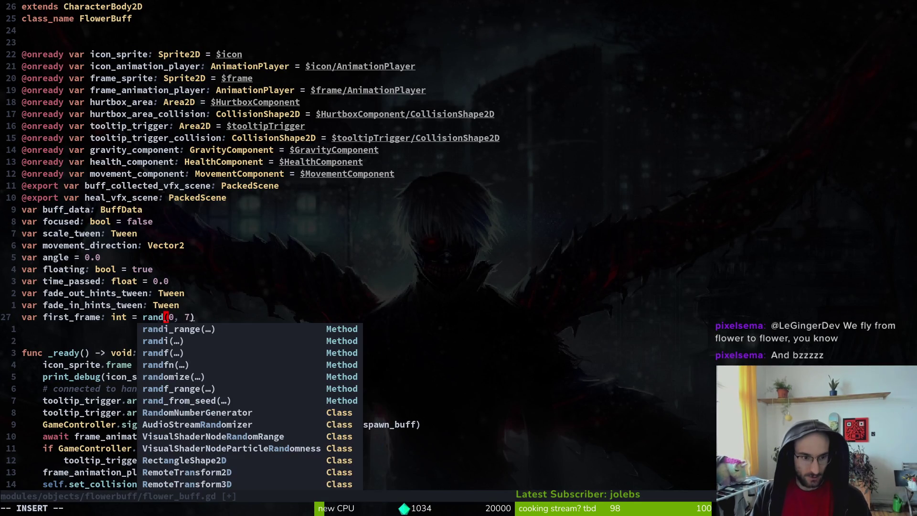
key(Tab)
key(Tab)
key(Tab)
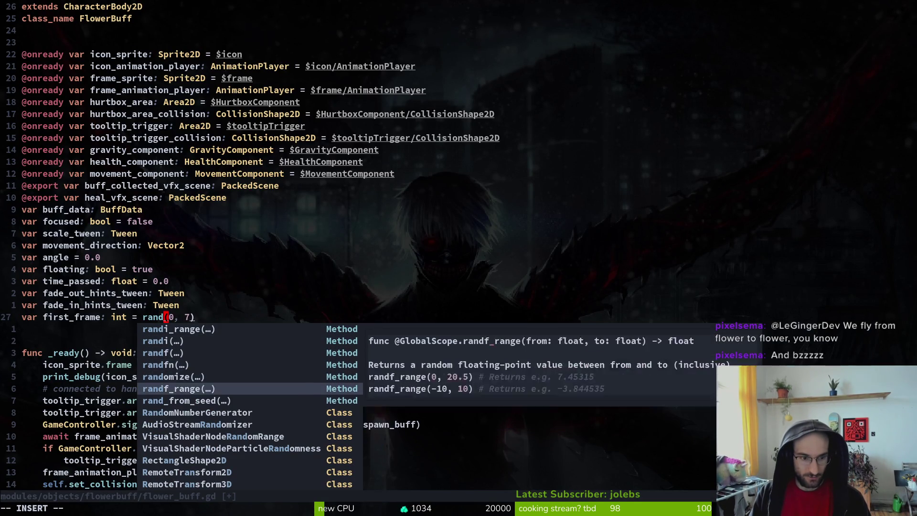
key(Escape)
key(Return)
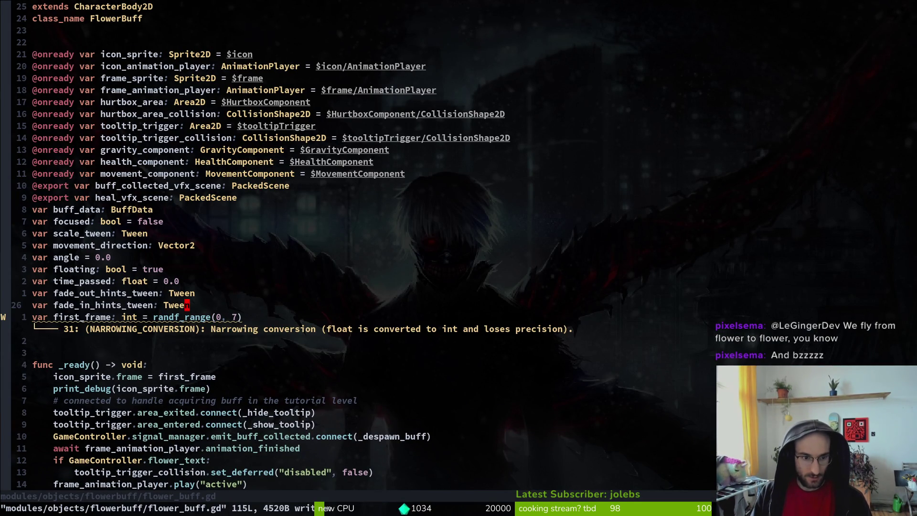
text(hs0)
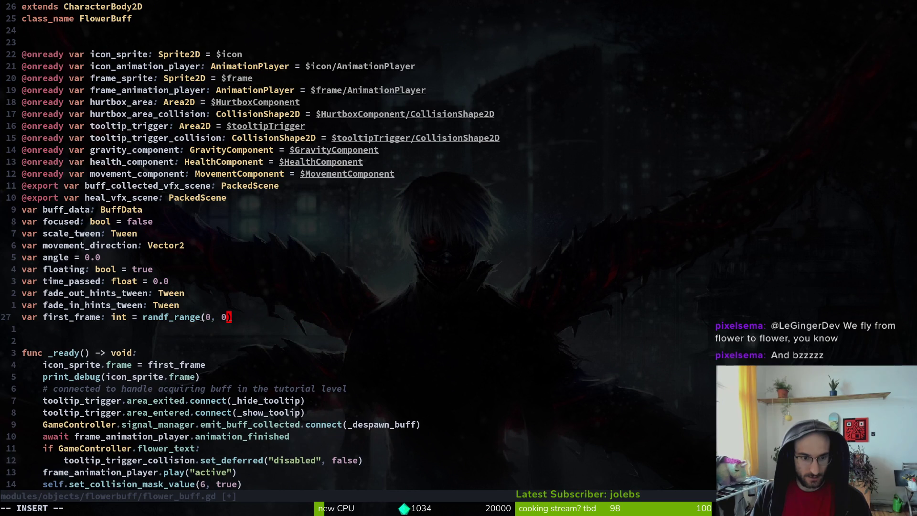
text(6)
key(Escape)
key(Return)
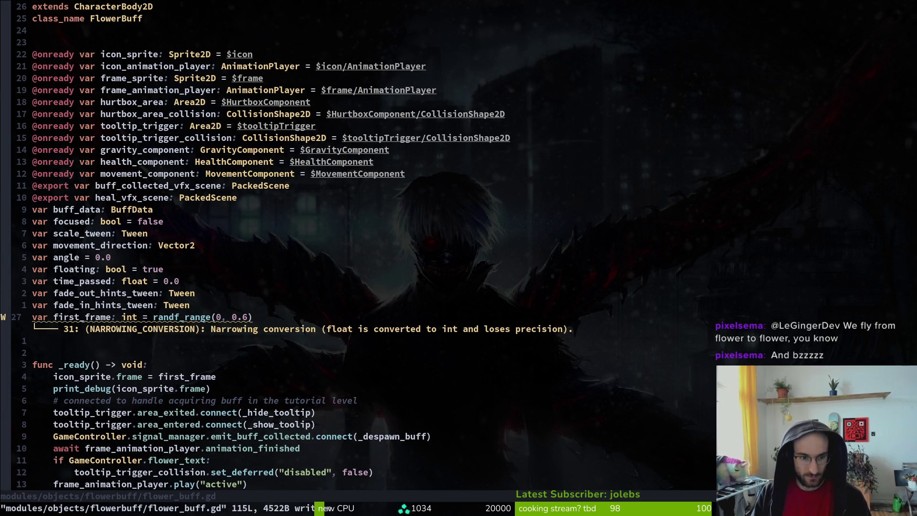
key(h)
key(h)
text(i)
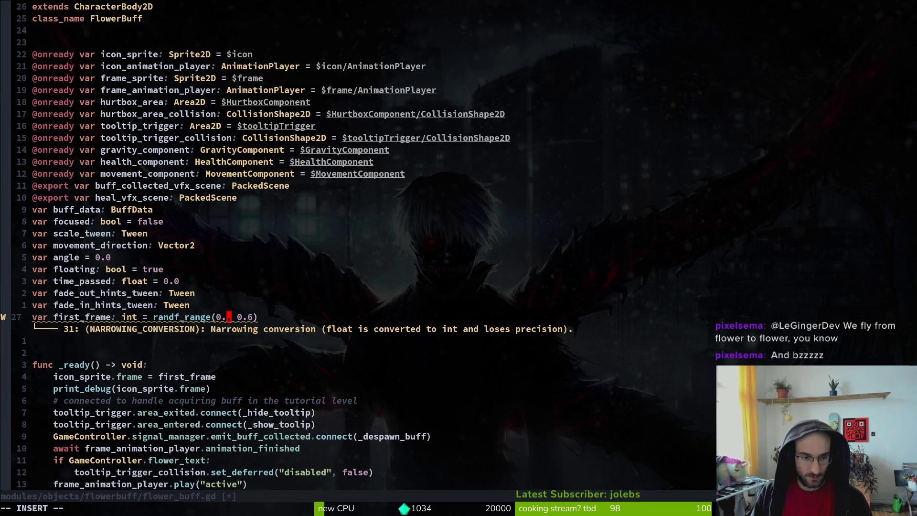
text(:w)
key(Return)
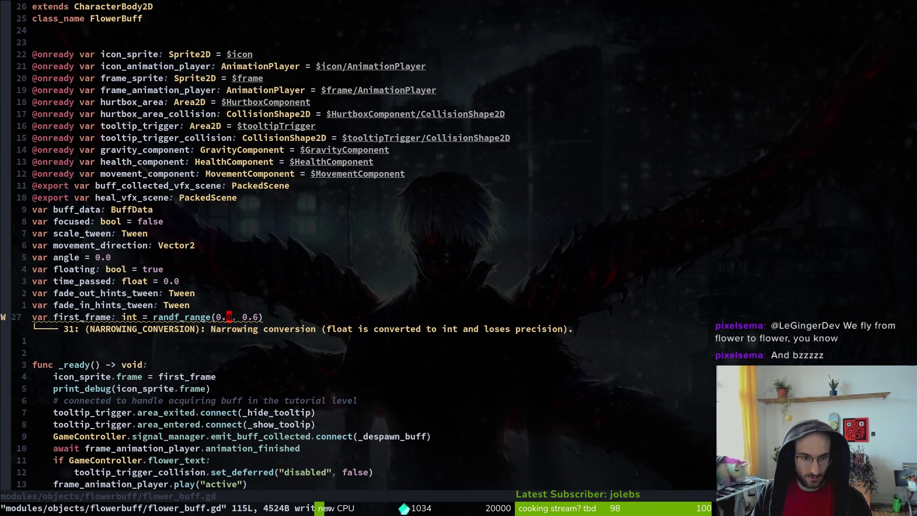
Step: Change first_frame's type from int to float
text(ciwfloat)
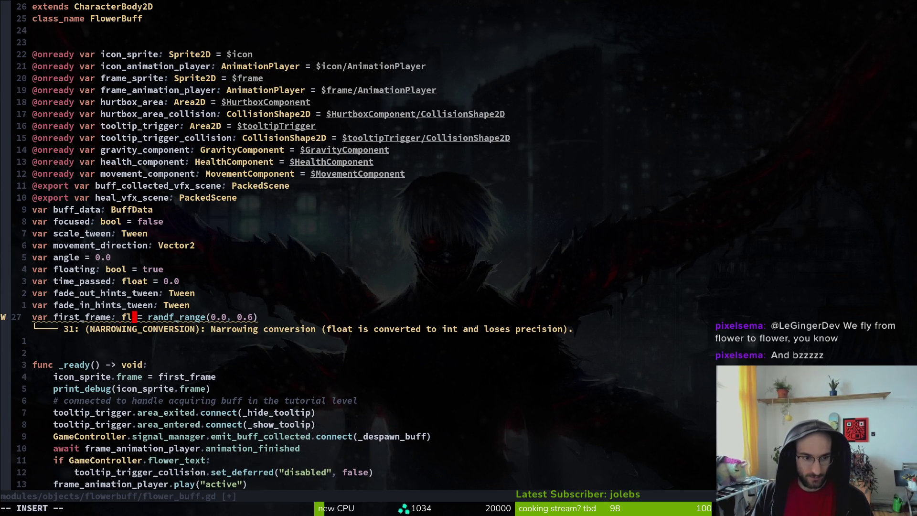
key(Escape)
text(:w)
key(Return)
key(j)
key(j)
key(j)
key(j)
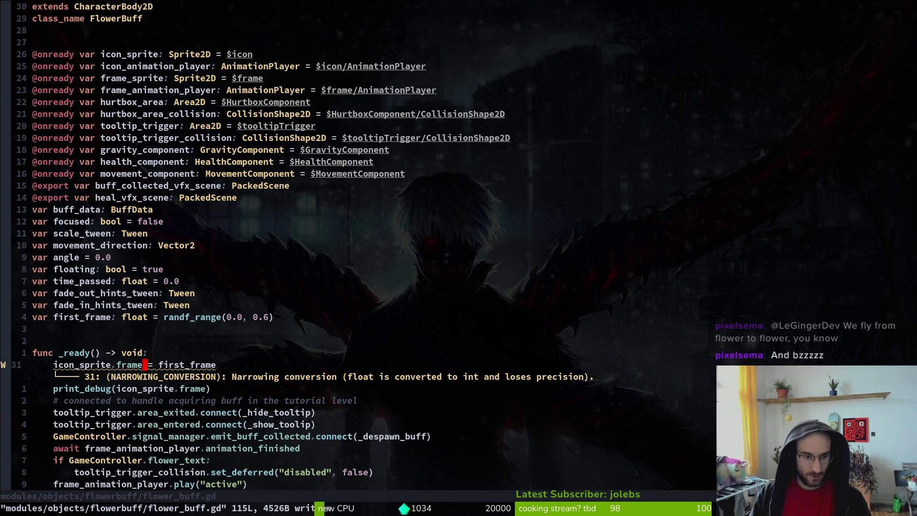
Step: Replace the frame assignment and debug print with icon_animation_player.seek(first_frame_time) and save
key(d)
key(d)
key(d)
key(d)
text(O)
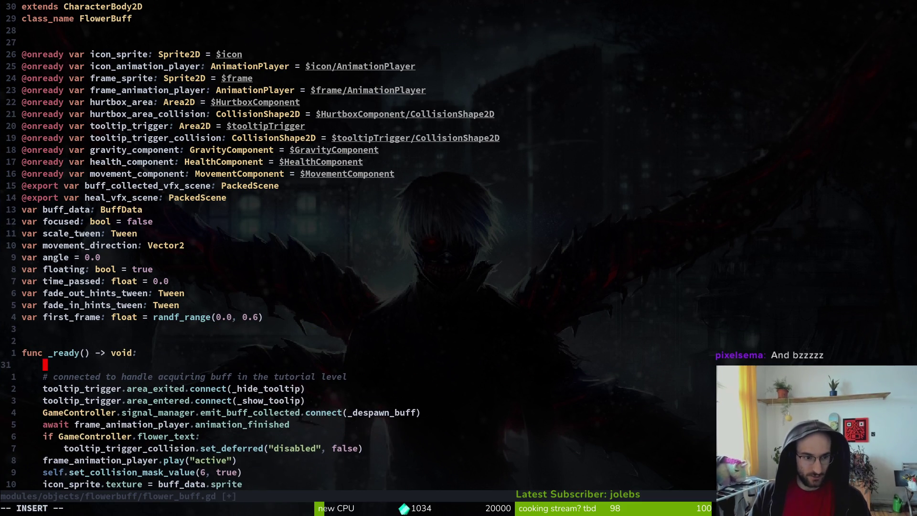
text(con_animation_player.)
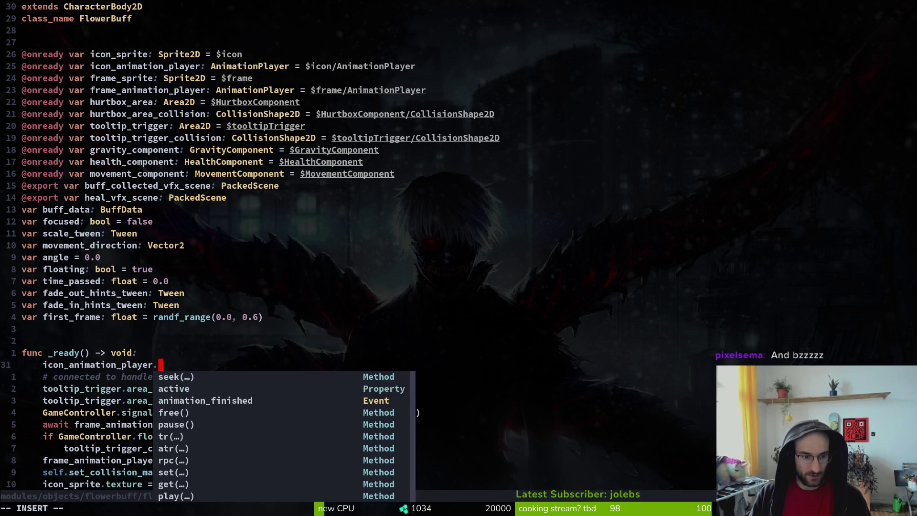
text(sekk)
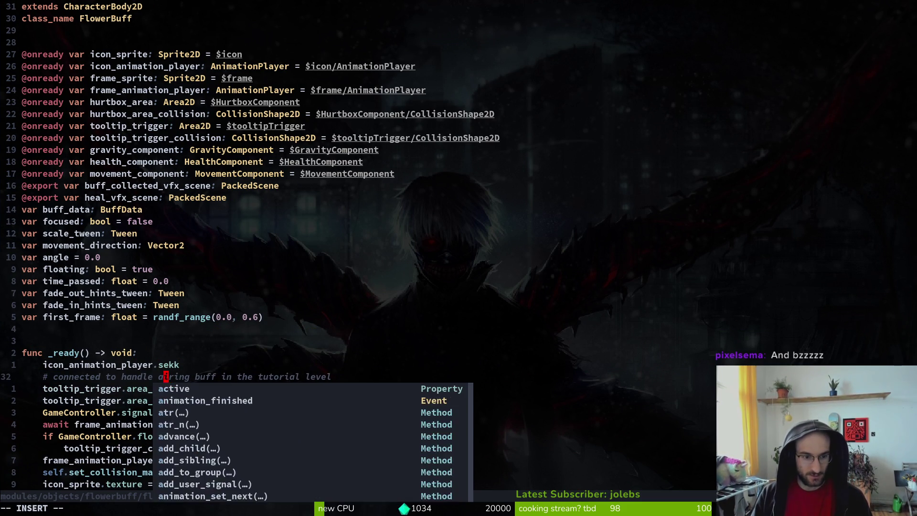
key(Escape)
text(uciwsee)
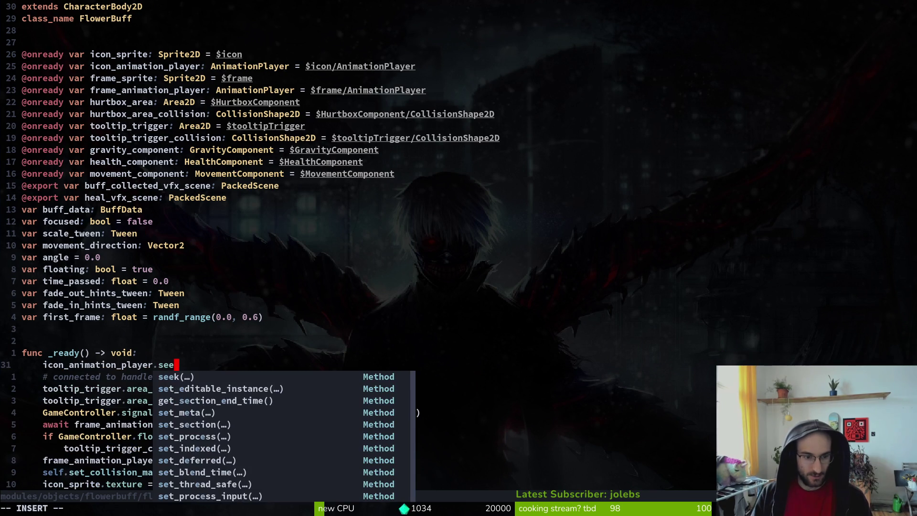
key(Return)
text(fi)
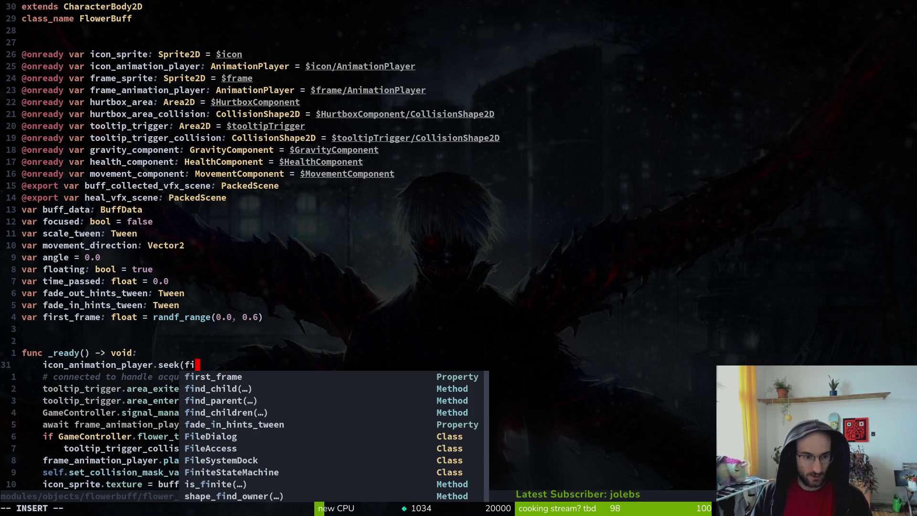
key(Return)
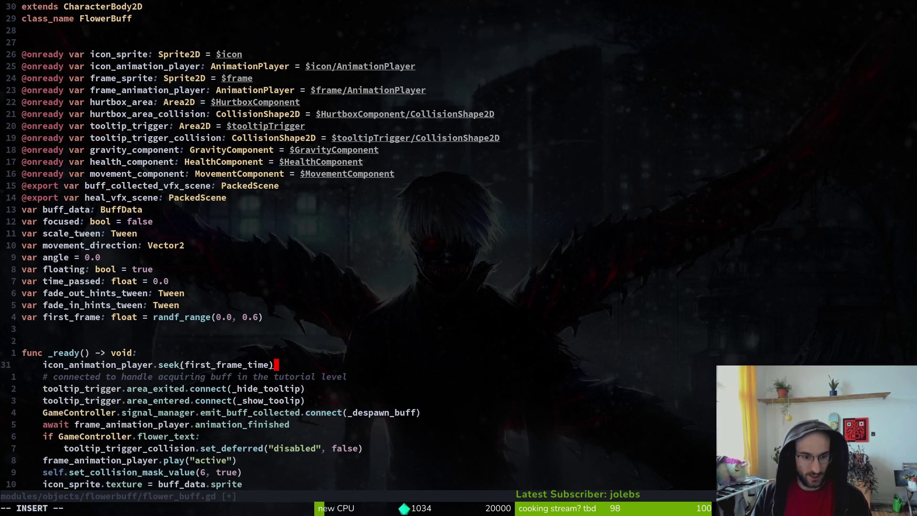
text(e))
key(Escape)
text(k:w)
key(Return)
Step: Rename the first_frame variable to first_frame_time and save
click(197, 316)
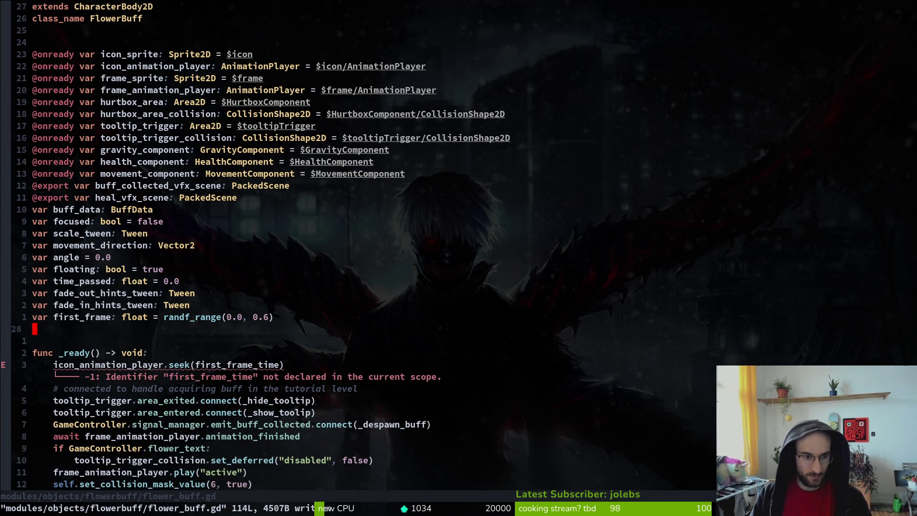
text(ea_time)
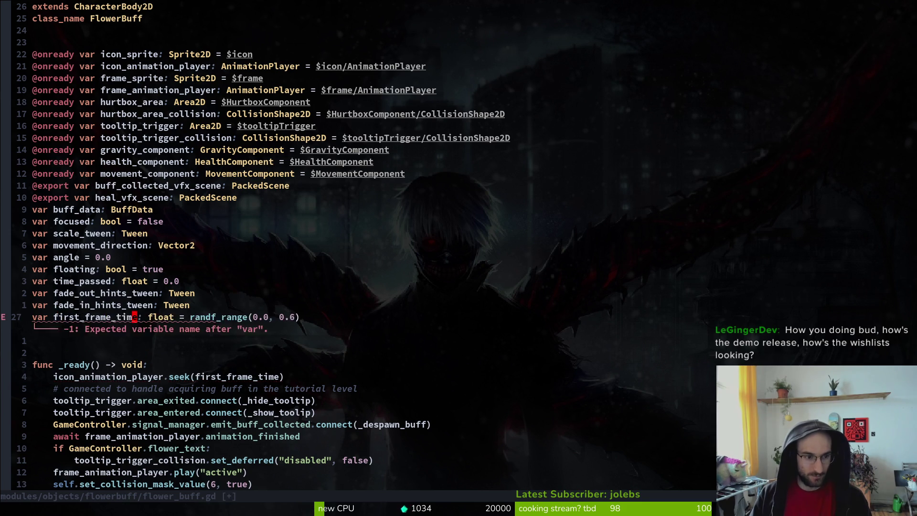
key(Escape)
text(:w)
key(Return)
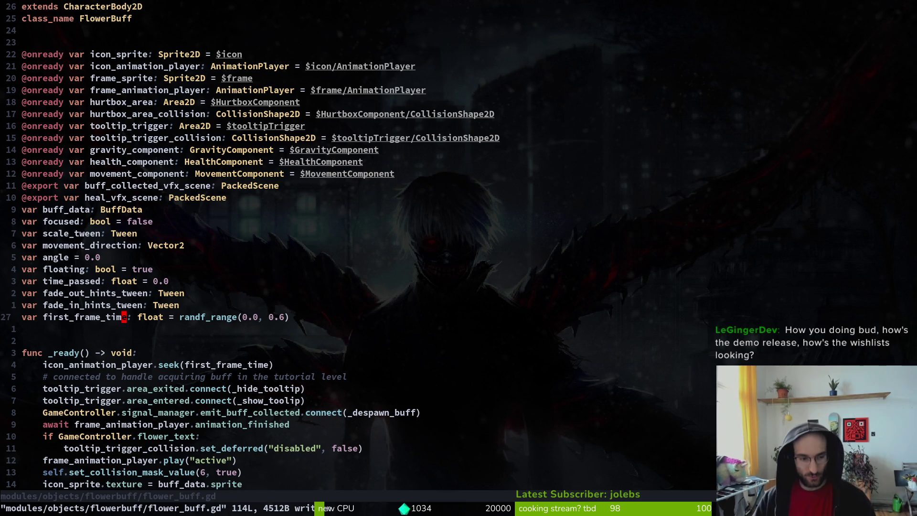
Step: Delete the extra blank line 47 and save the script
key(ctrl+d)
key(ctrl+d)
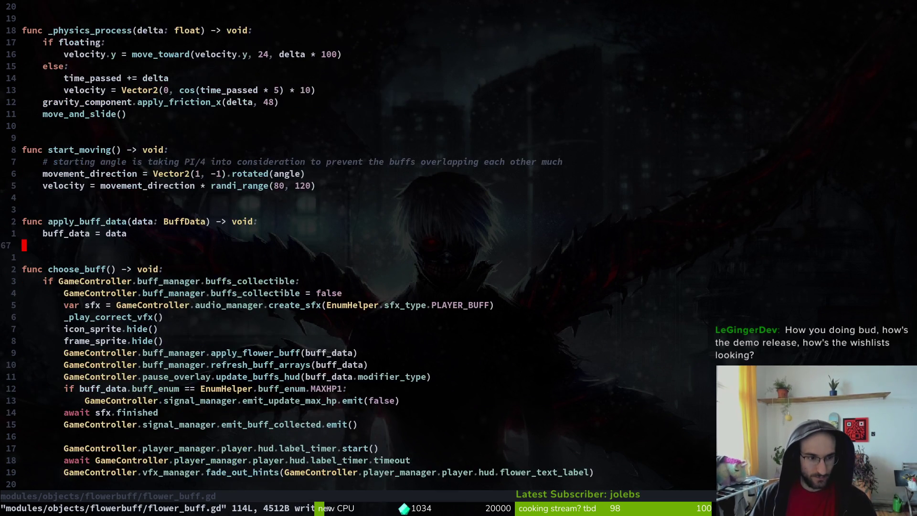
key(ctrl+u)
key(d)
key(d)
text(:w)
key(Return)
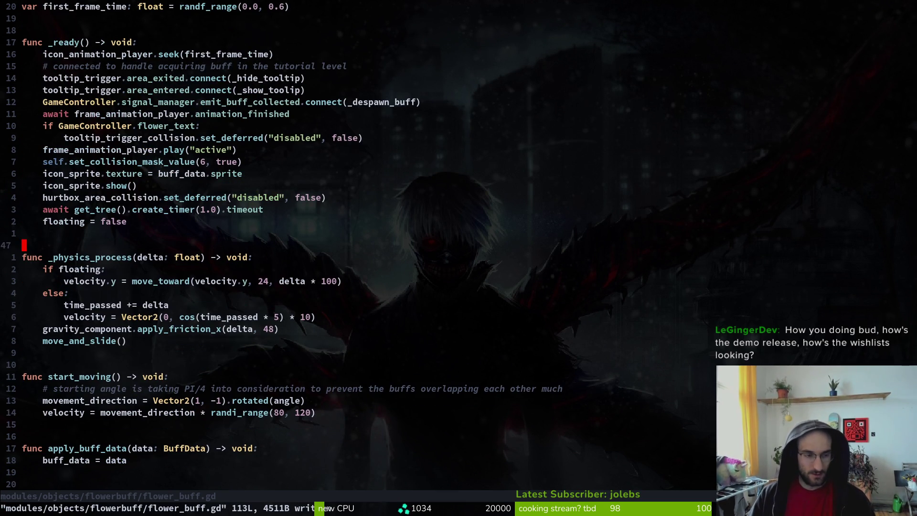
key(ctrl+u)
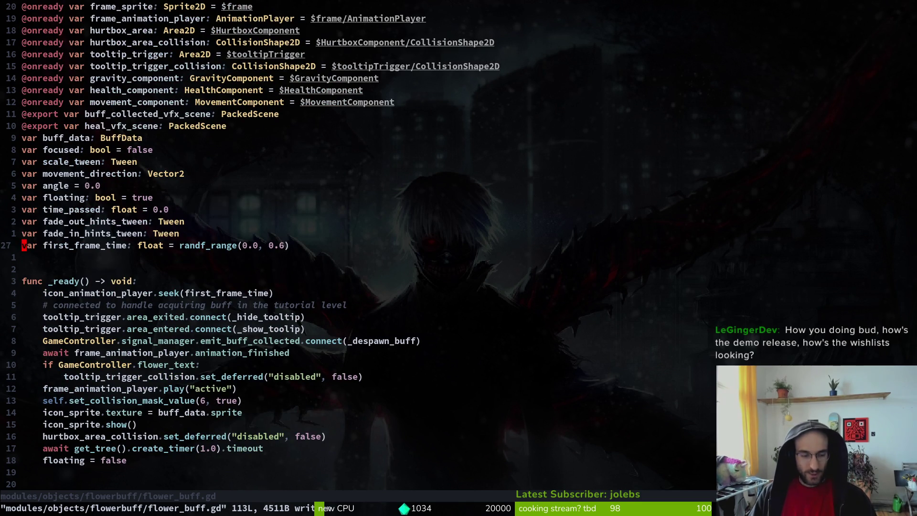
Step: Quit Vim with :q and clear the terminal screen
text(:q)
key(Return)
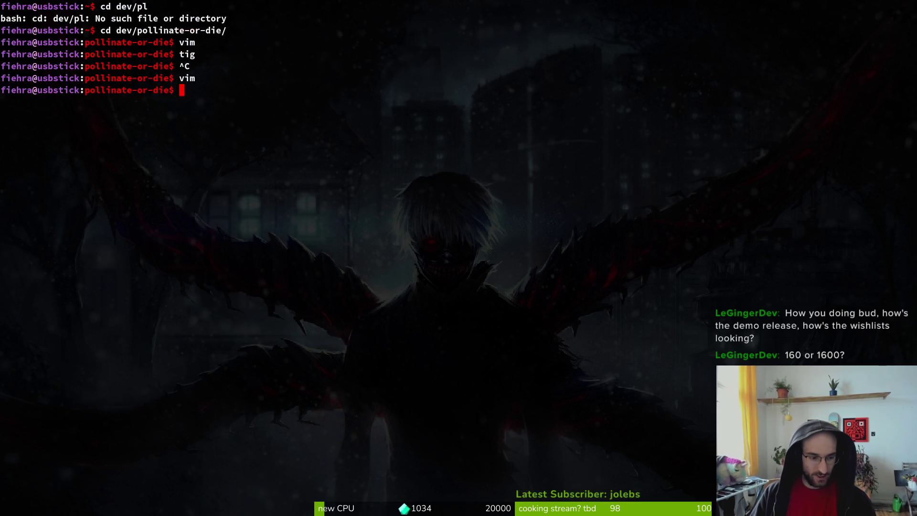
key(ctrl+l)
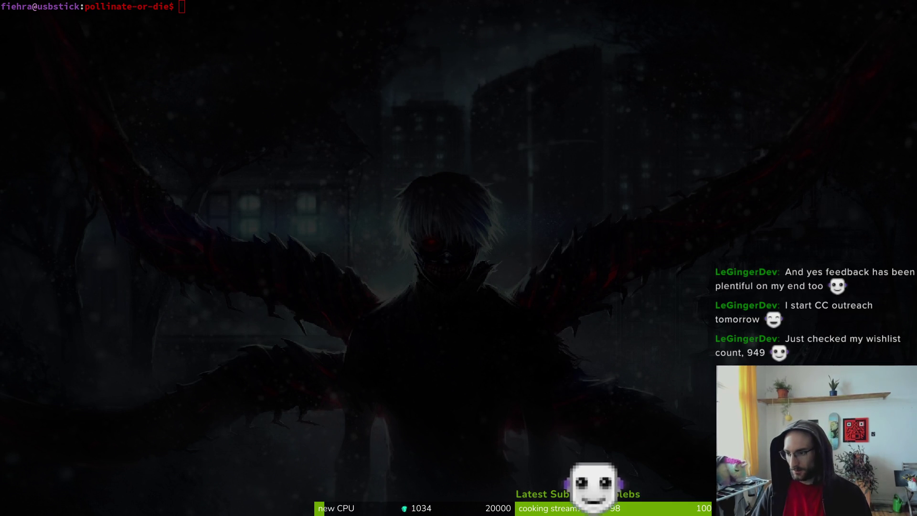
Step: Open the All Hail the Orb Steam page from the search results, scroll through it, then close the browser
key(alt+Tab)
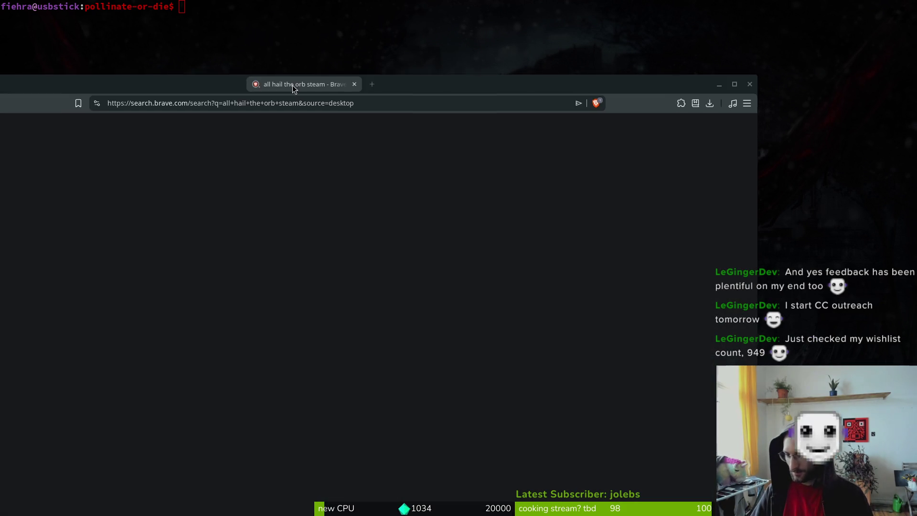
drag(404, 6, 400, 6)
click(203, 217)
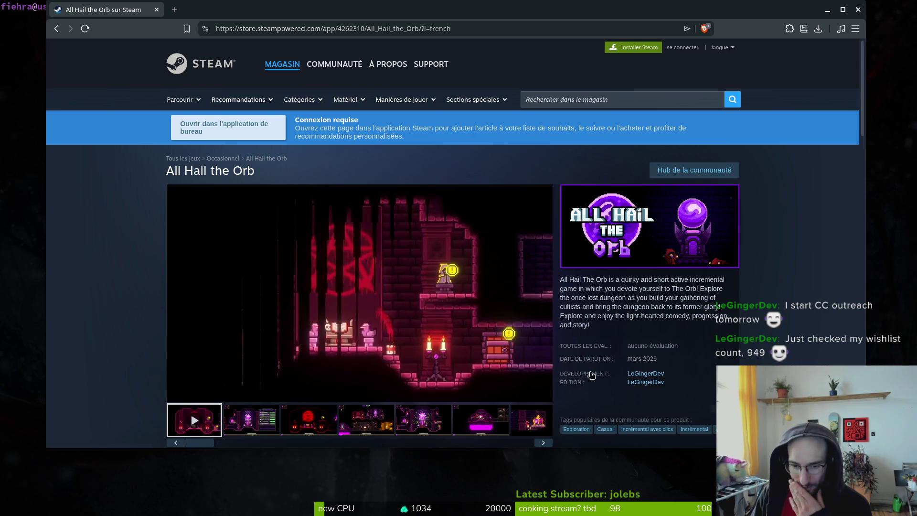
scroll(305, 337, down, 4)
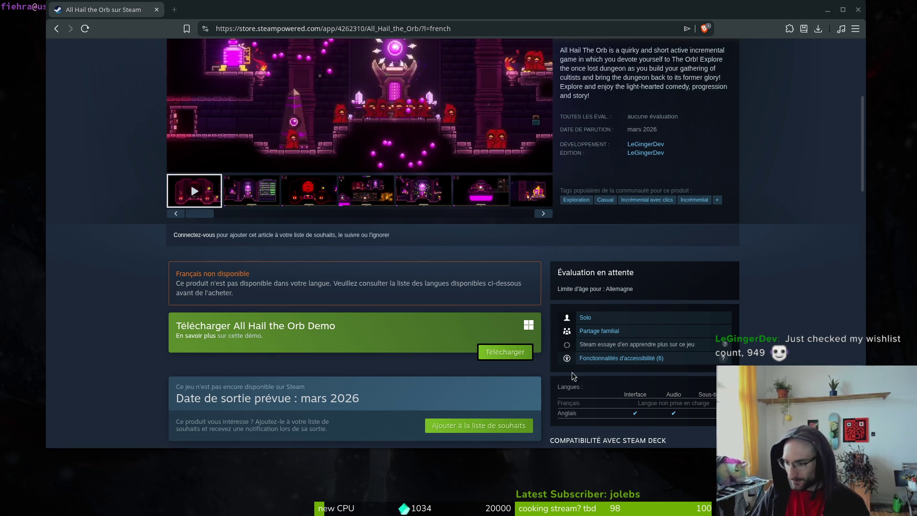
scroll(98, 315, down, 2)
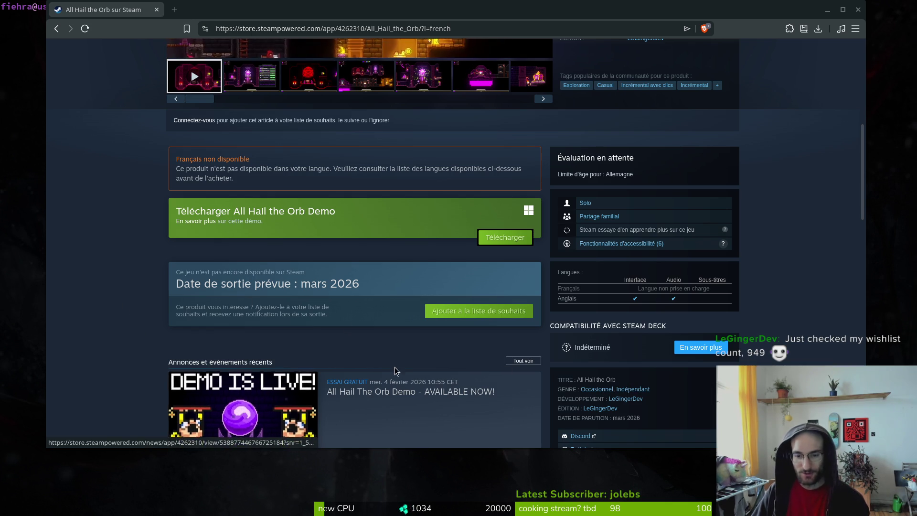
scroll(395, 368, up, 6)
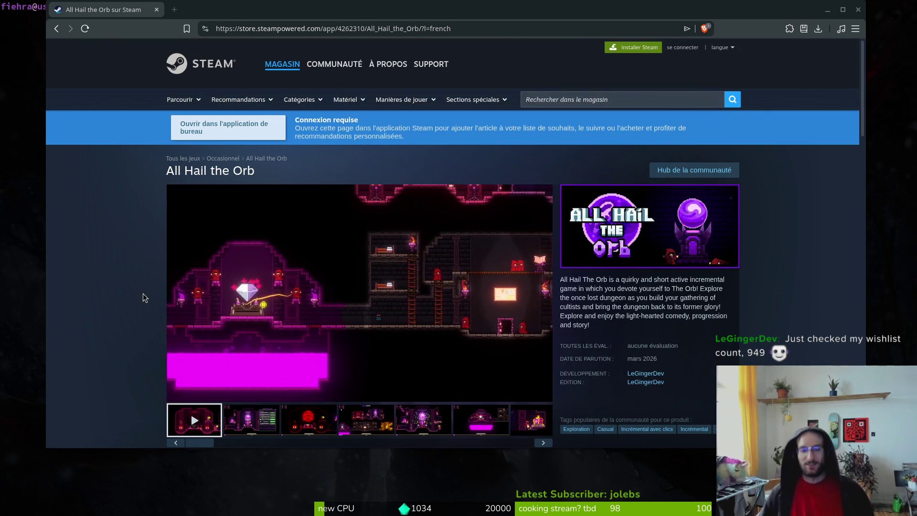
key(ctrl+w)
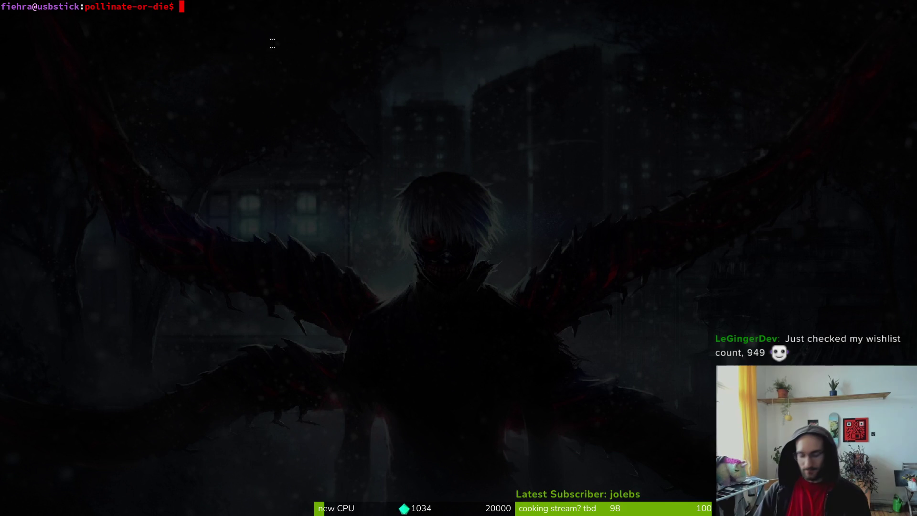
click(229, 6)
Step: Run clear, dismiss the game and docs windows, and return to the Godot editor
text(clear)
key(Return)
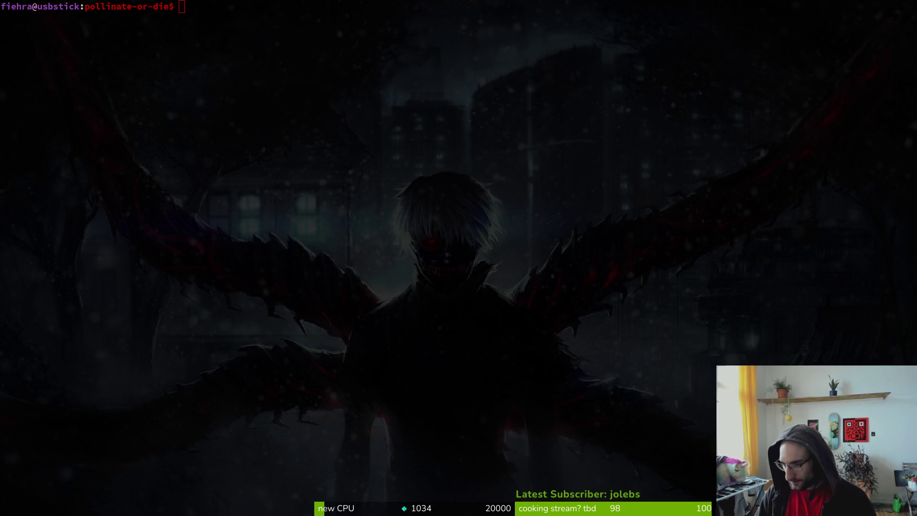
key(alt+Tab)
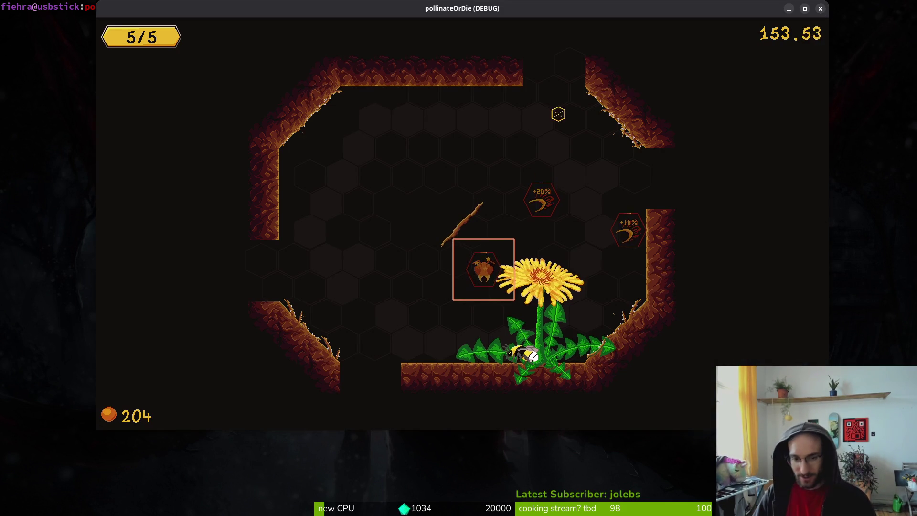
key(alt+F4)
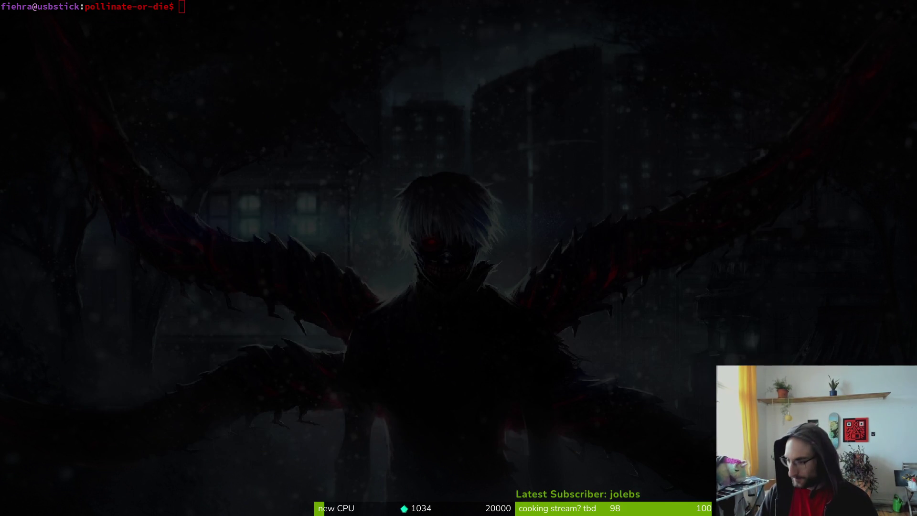
key(alt+Tab)
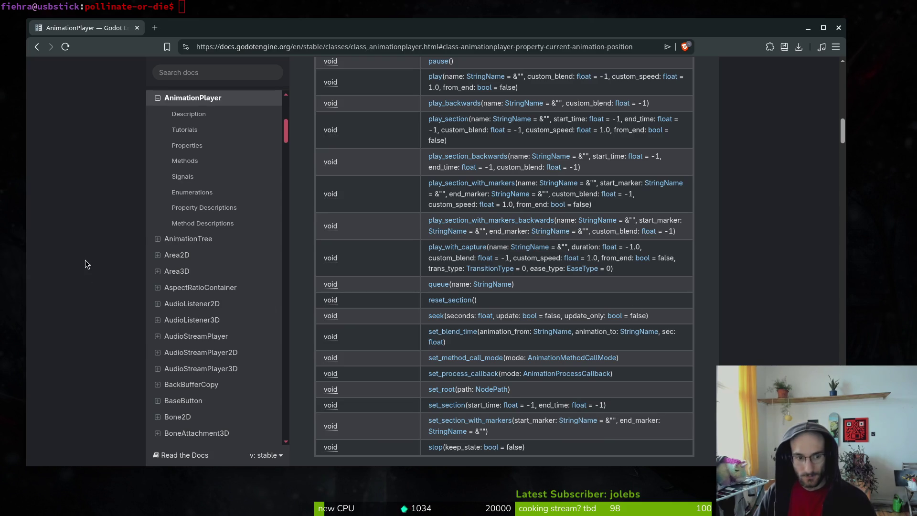
click(838, 27)
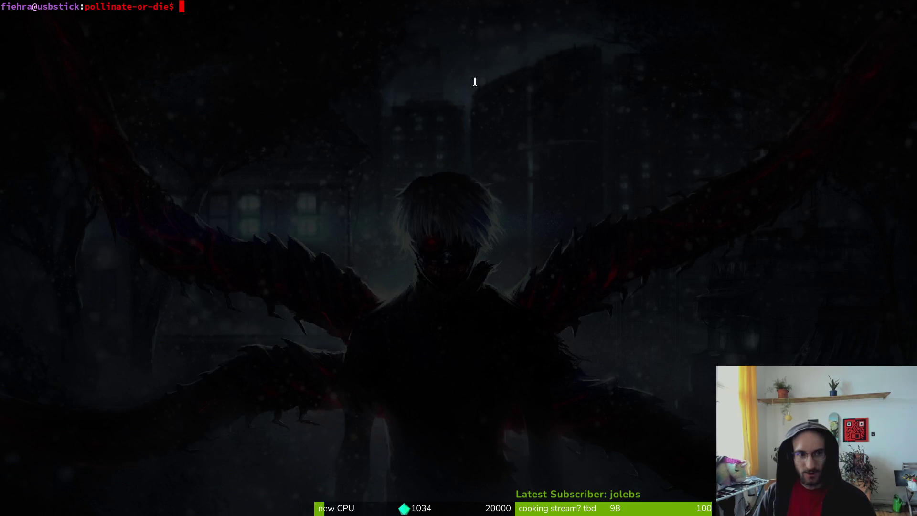
key(alt+Tab)
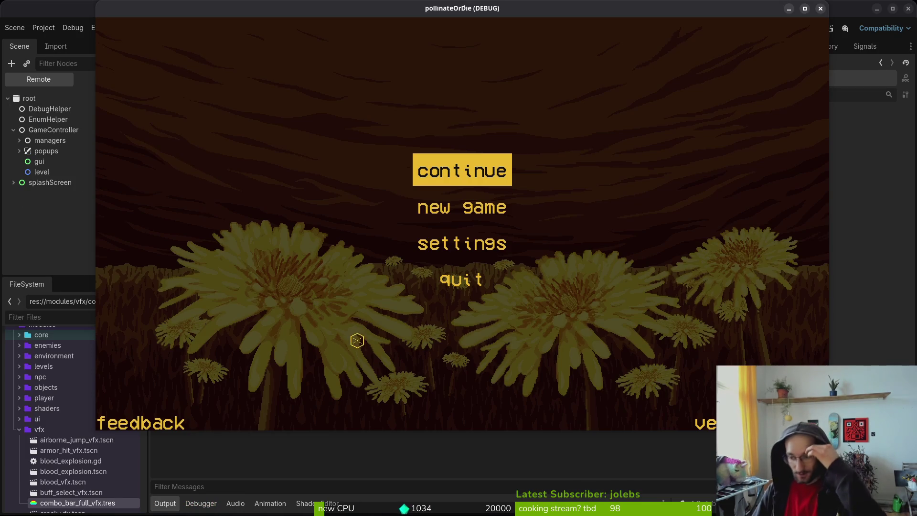
Step: Continue the saved game, play until the +25% knockback damage buff text appears, then close it
click(474, 176)
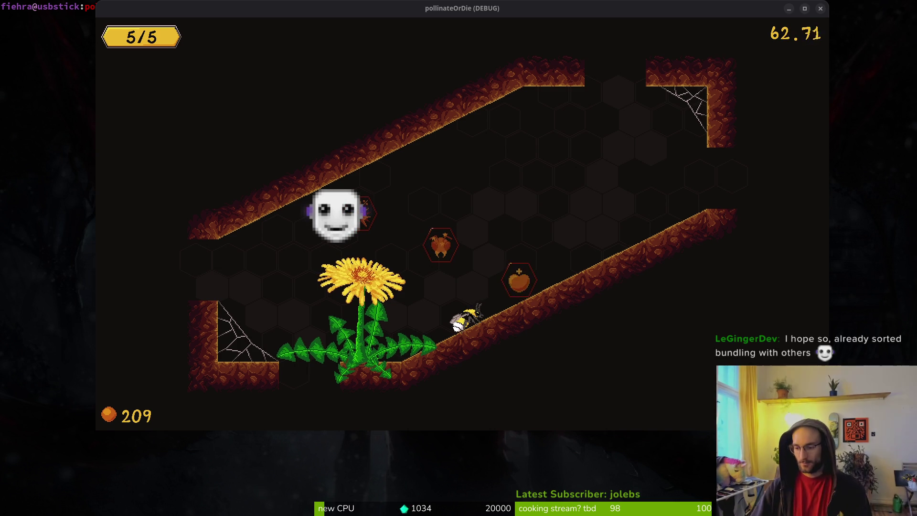
click(493, 203)
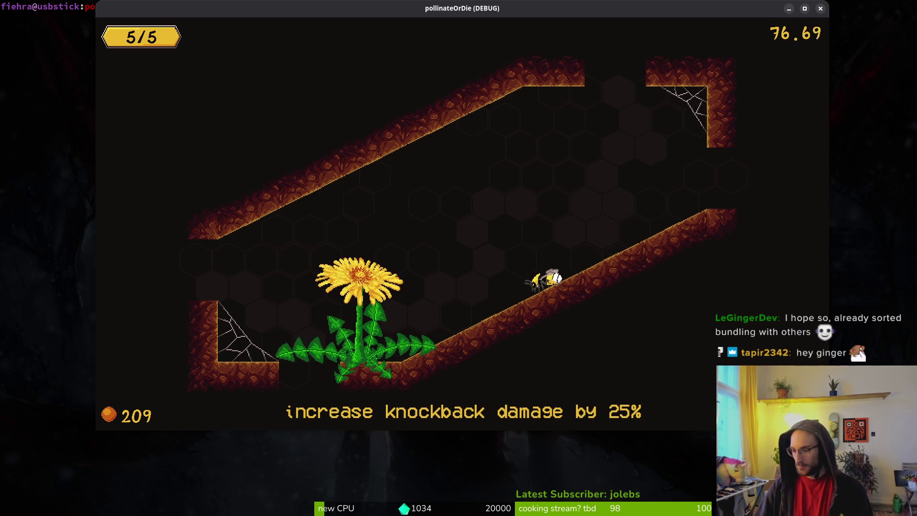
key(Escape)
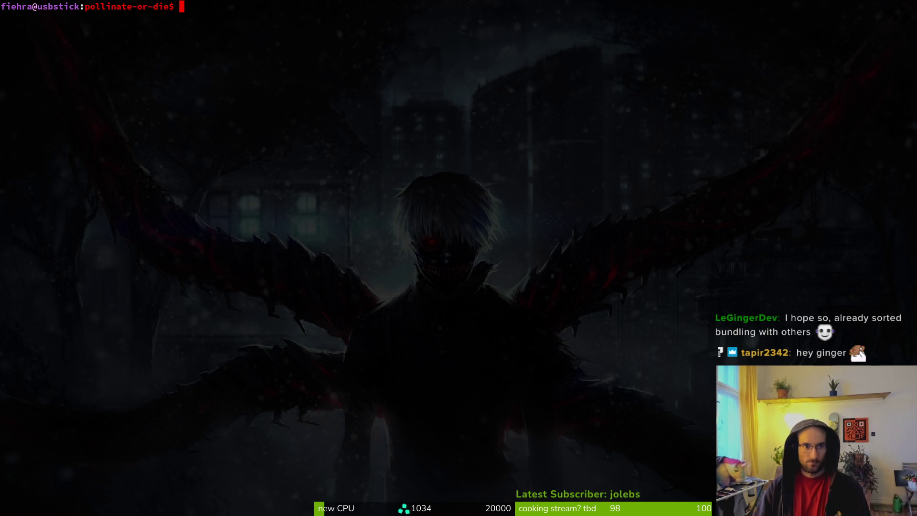
Step: Launch nvim and fuzzy-find flower_buff.gd with 'flobuf'
key(ctrl+c)
text(vi)
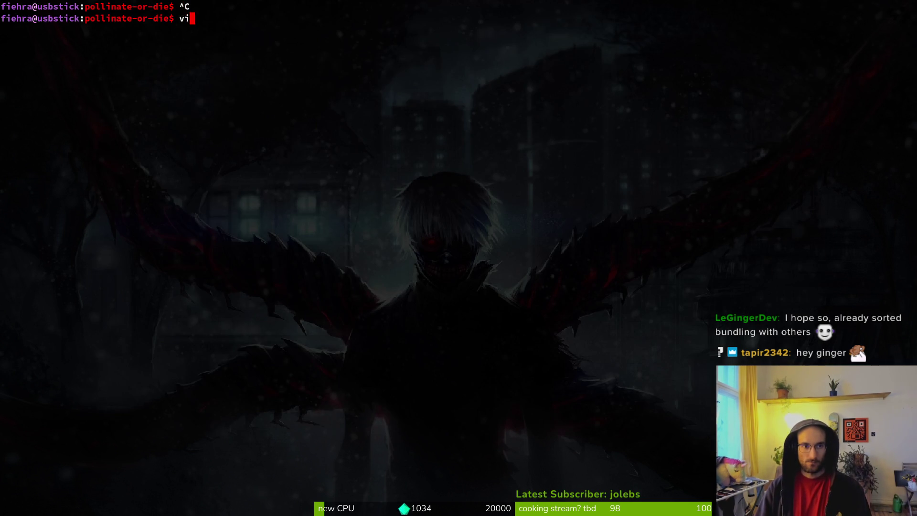
key(Return)
text(flobuf)
key(Return)
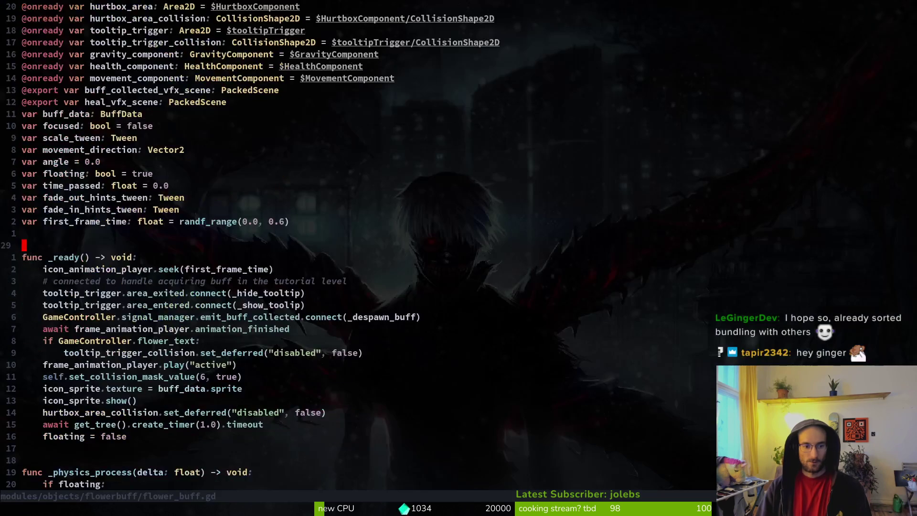
Step: Delete label_timer.start() and the await label_timer.timeout line in choose_buff, then save
key(ctrl+d)
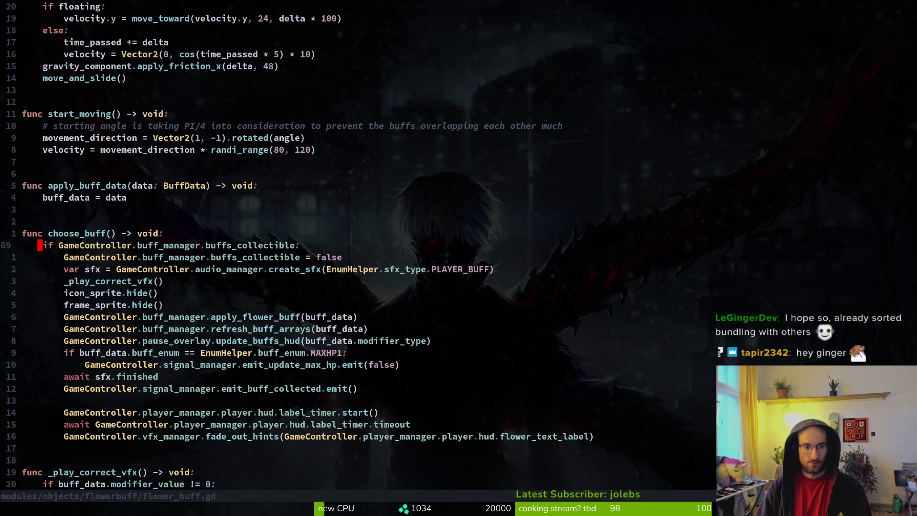
key(j)
key(j)
key(j)
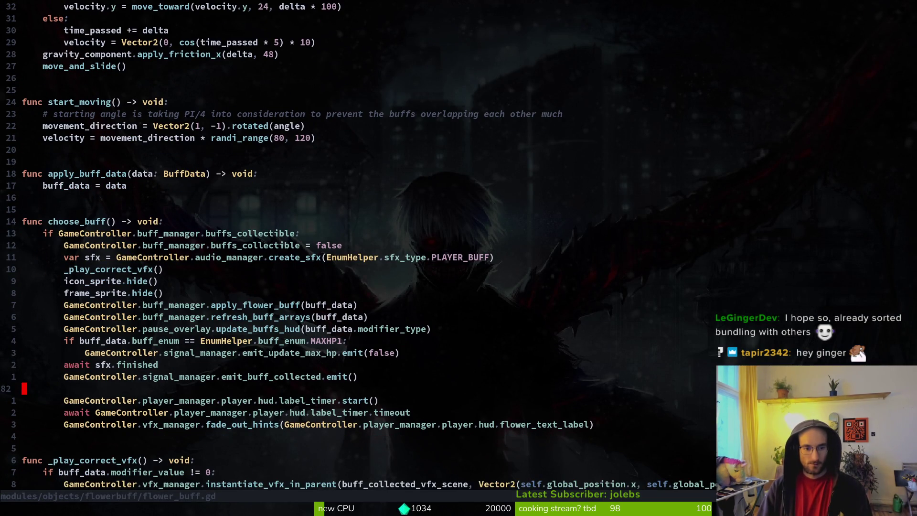
key(super+minus)
key(super+minus)
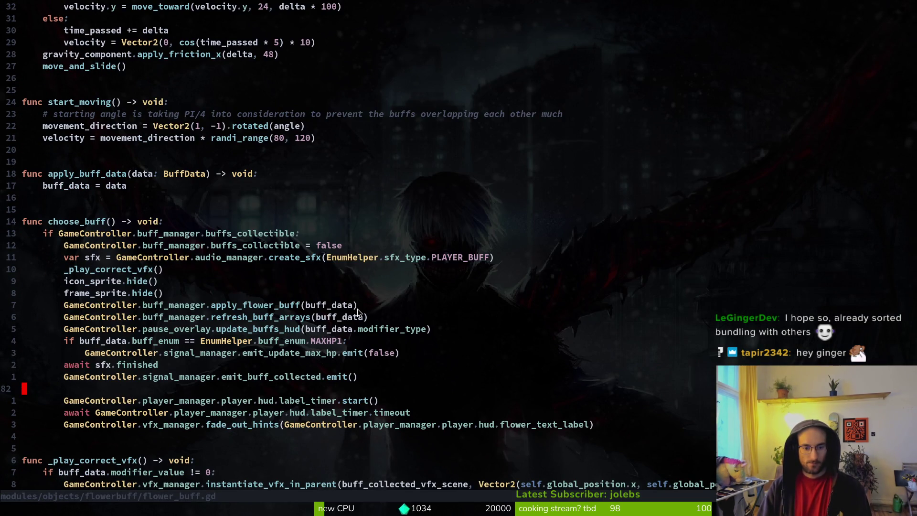
key(j)
key(d)
key(d)
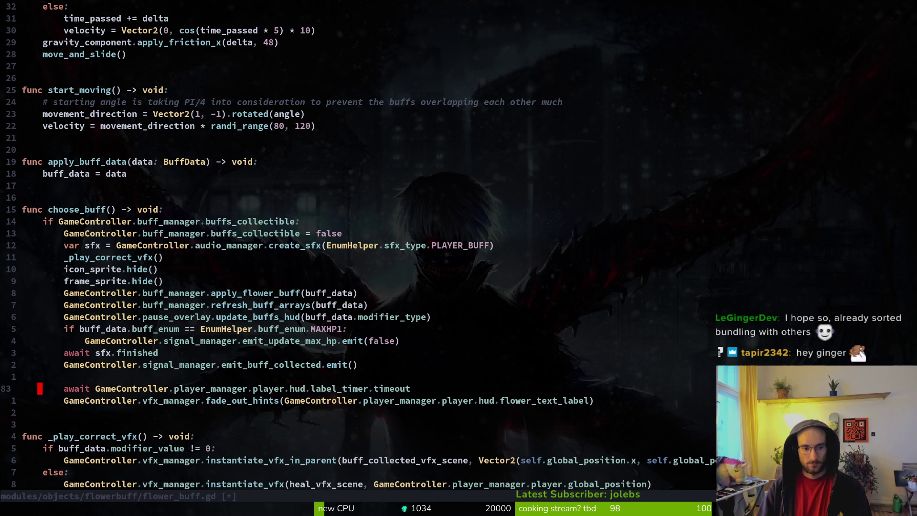
key(shift+v)
key(shift+k)
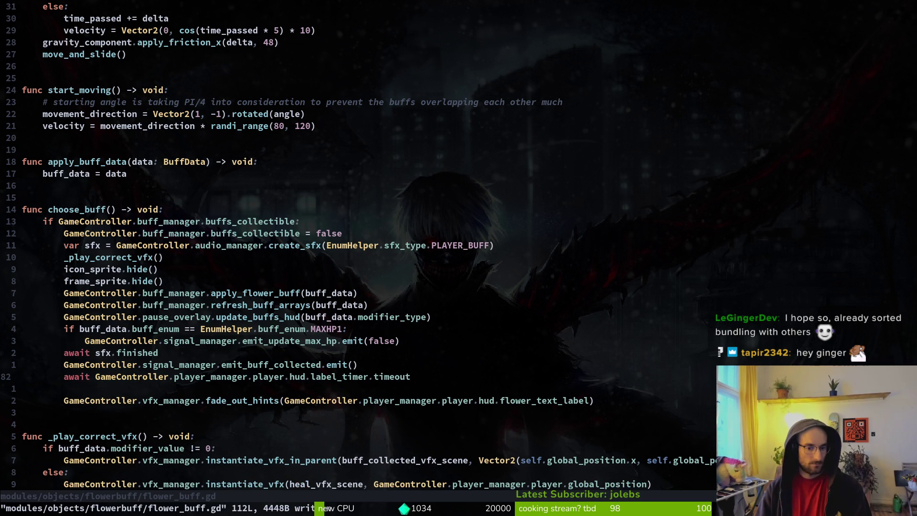
key(j)
key(d)
key(d)
key(k)
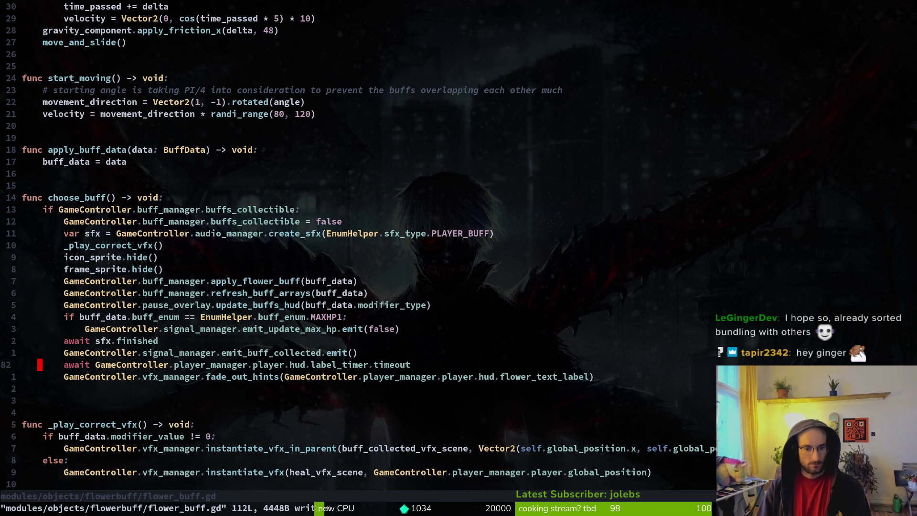
key(c)
key(c)
key(Escape)
key(V)
key(d)
key(d)
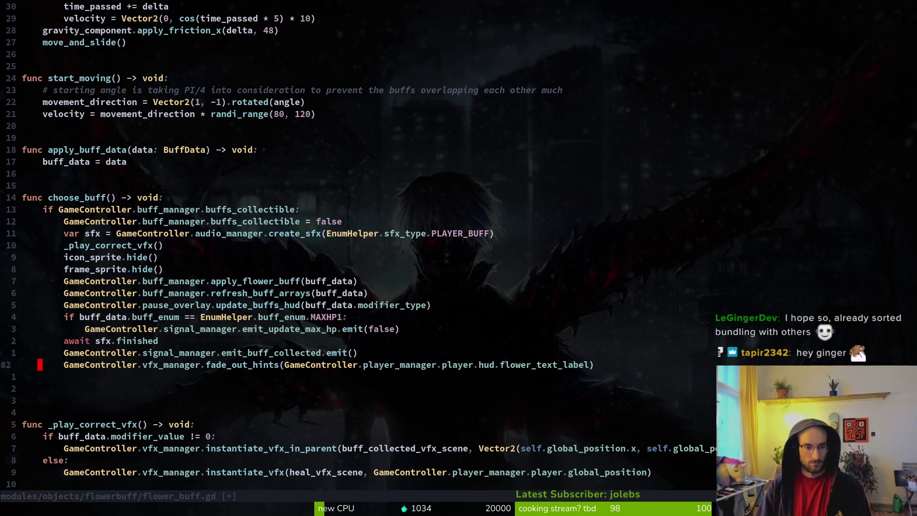
text(:w)
key(Return)
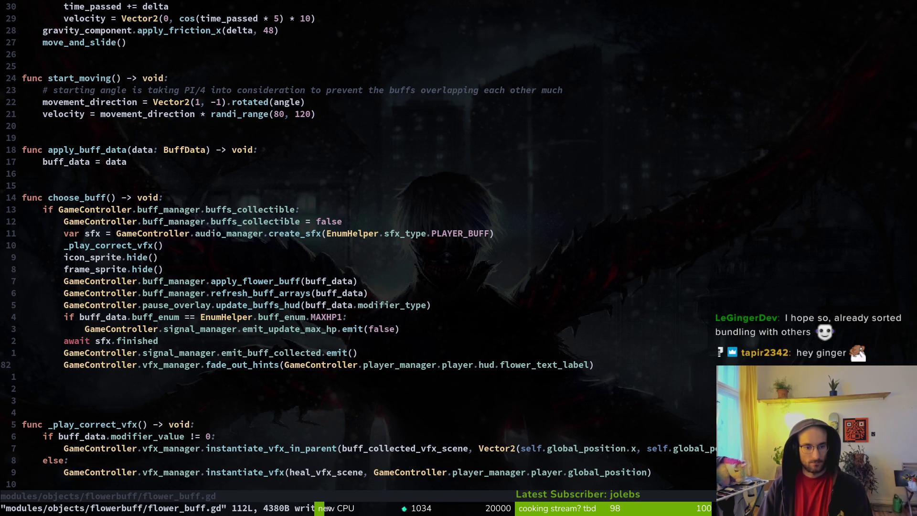
Step: Yank the fade_out_hints line, save flower_buff.gd, and run the project from Godot with F5
key(V)
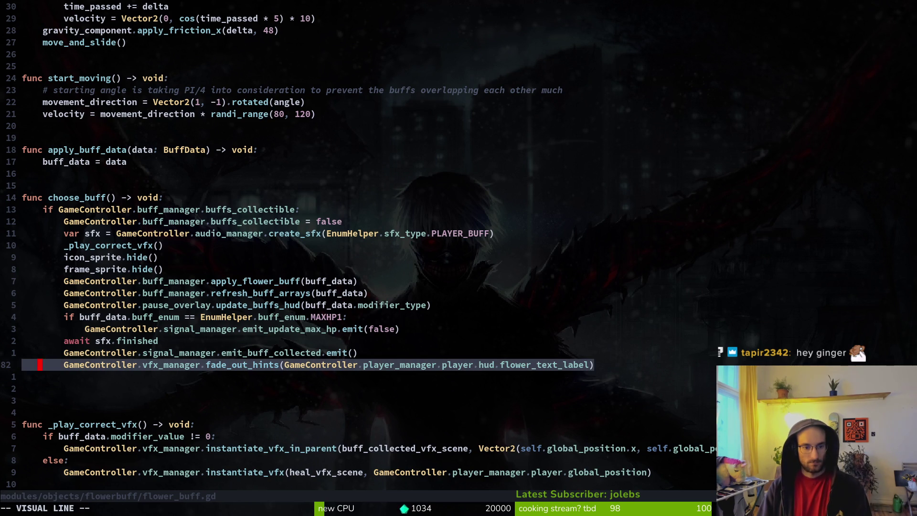
text(y)
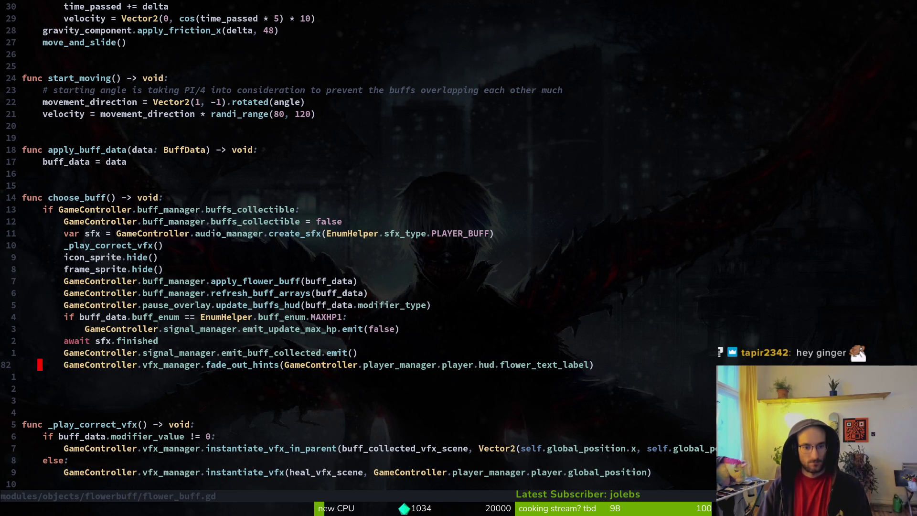
text(:w)
key(Return)
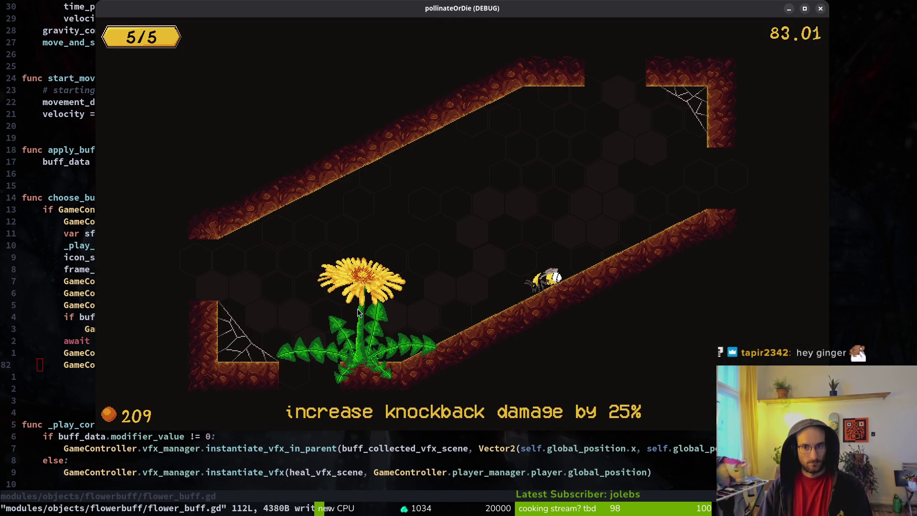
key(Escape)
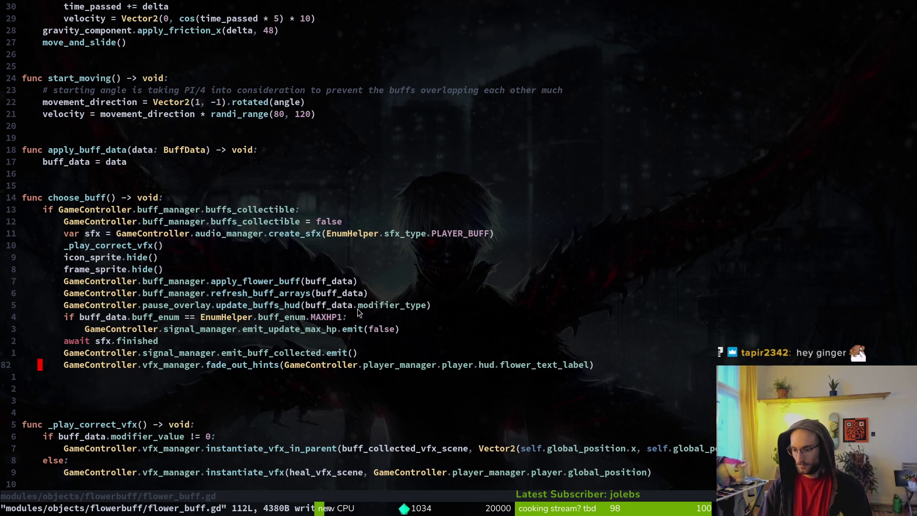
key(alt+Tab)
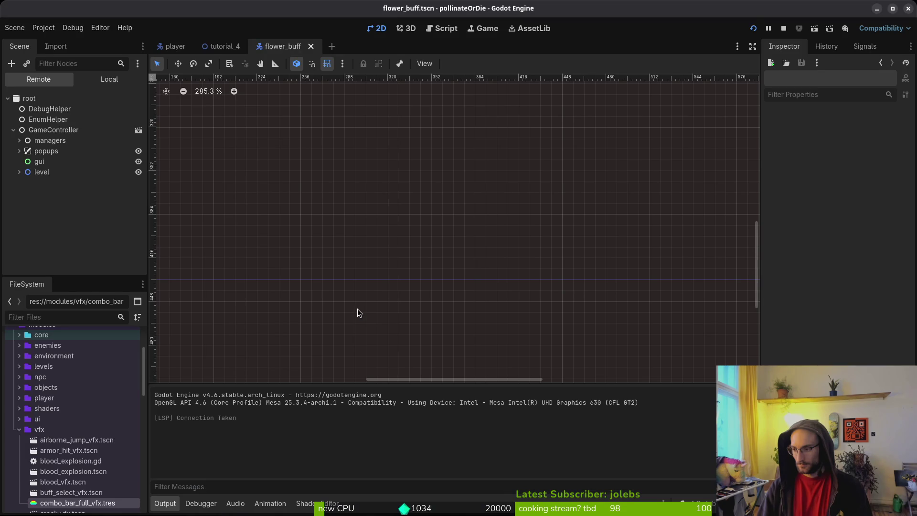
key(F5)
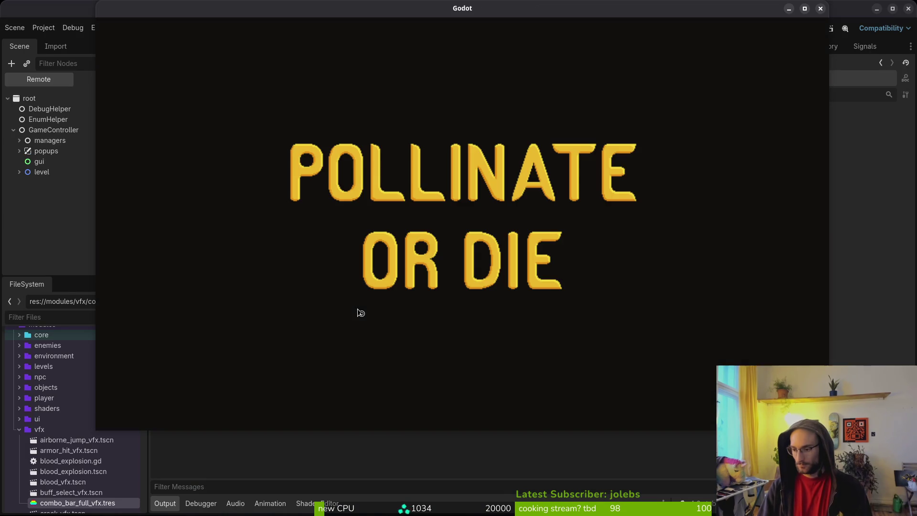
Step: Continue the save and play to the heal buff so 'heal 2 health' shows, then close the game
key(Return)
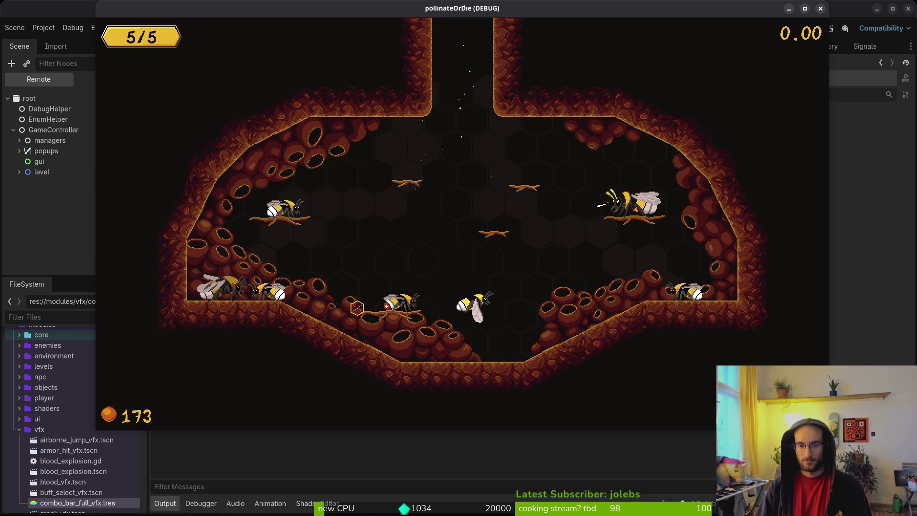
key(space)
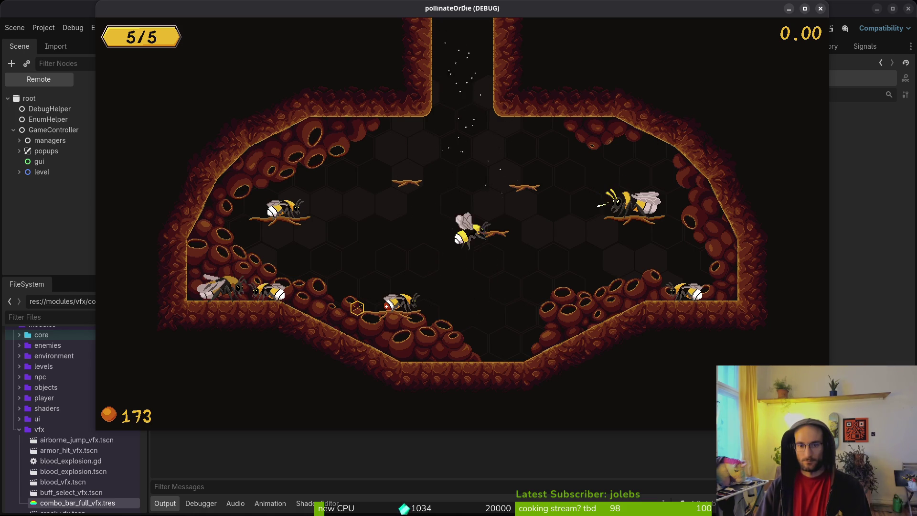
key(x)
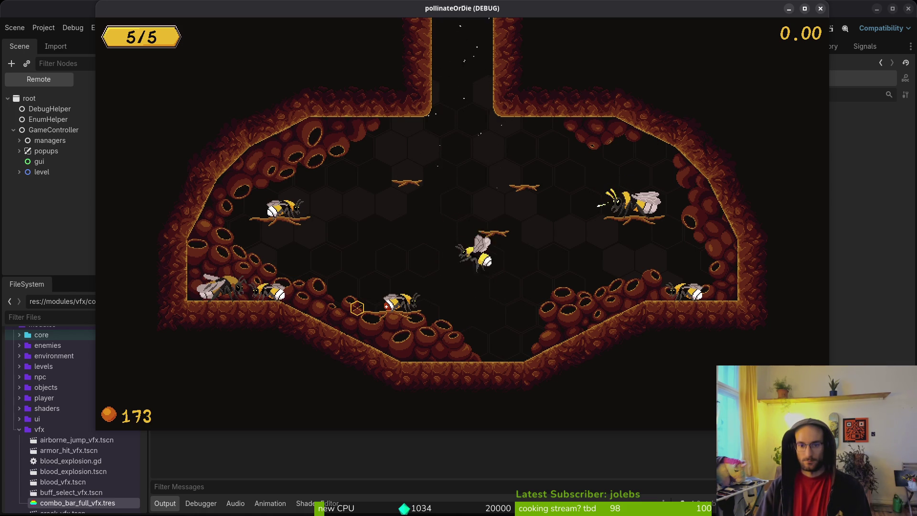
key(space)
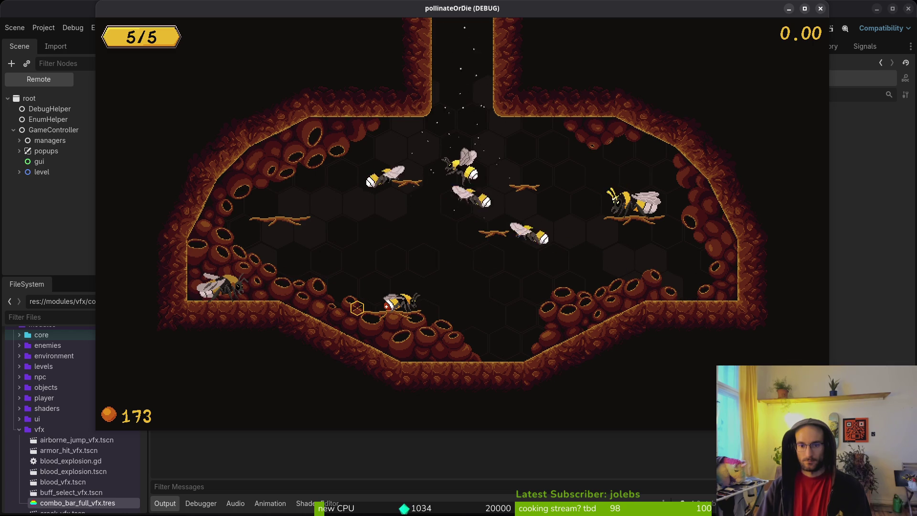
key(space)
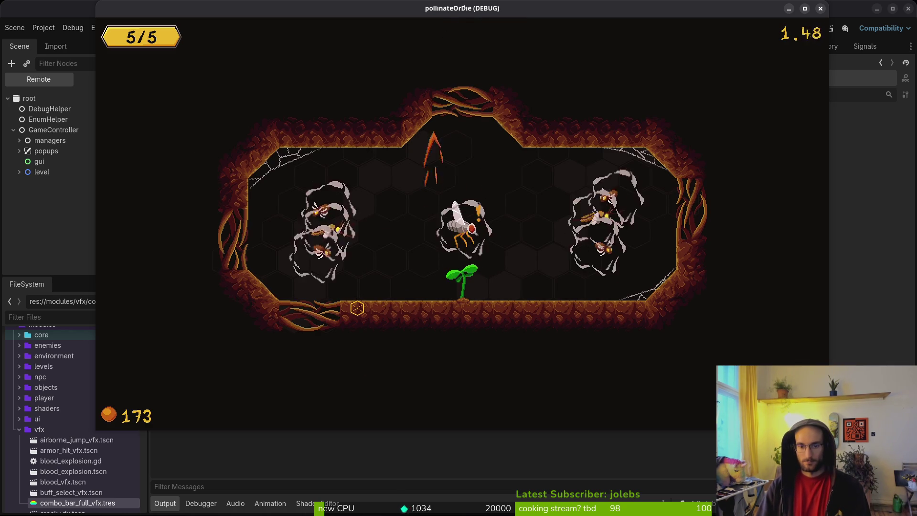
click(357, 308)
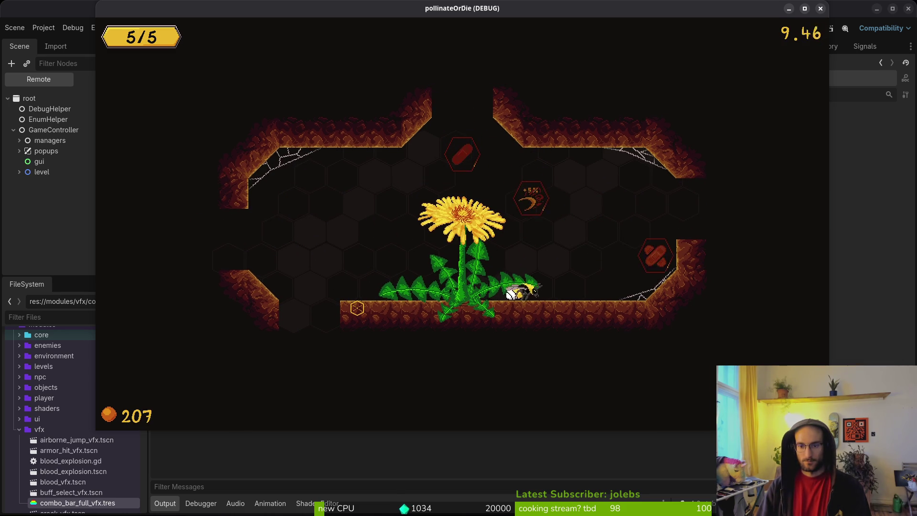
key(d)
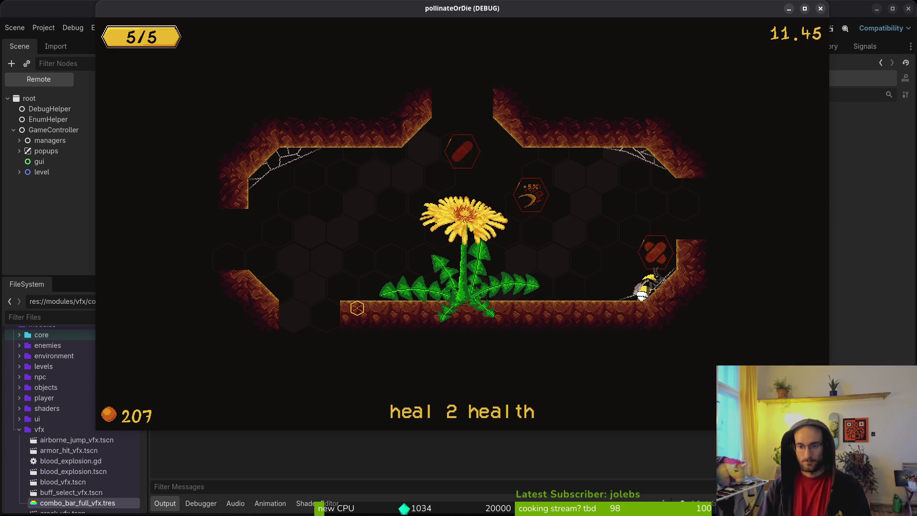
key(space)
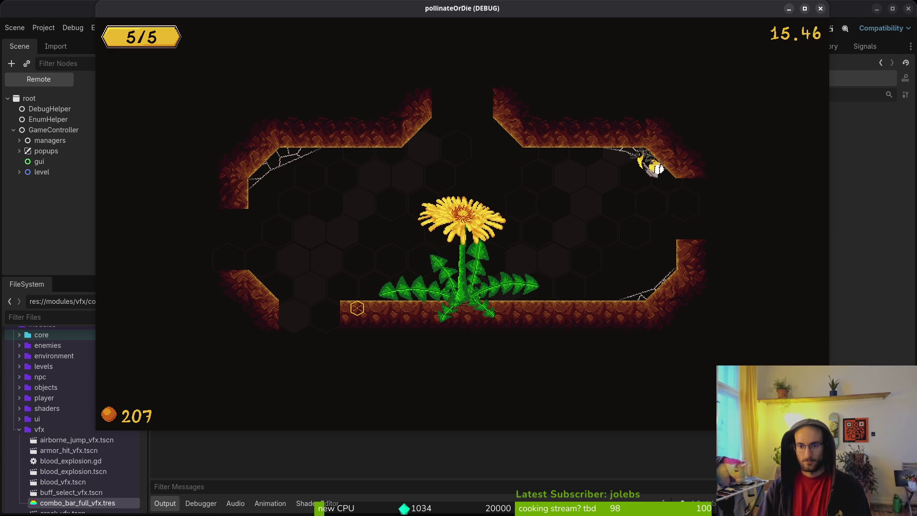
key(space)
key(Left)
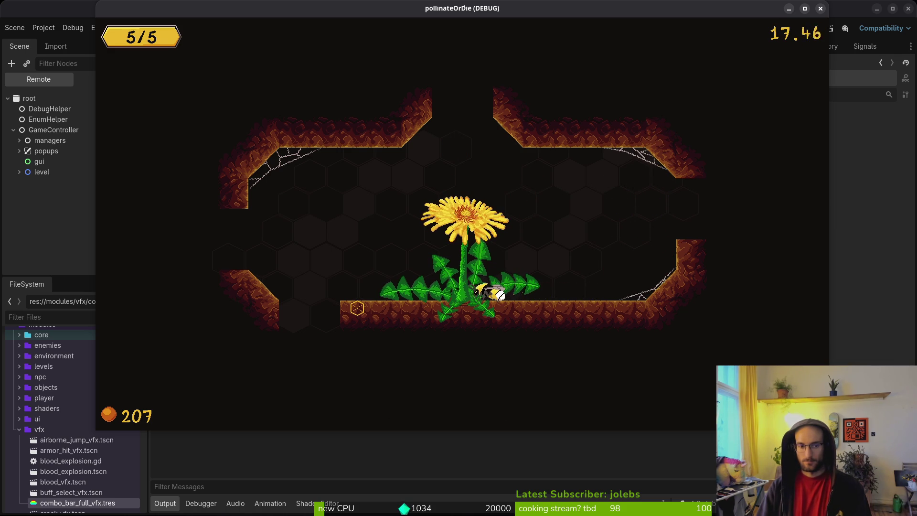
click(820, 8)
Step: Collapse the frame, icon and flowerBuff nodes, inspect flowerBuff's properties, then return to flower_buff.gd
key(alt+Tab)
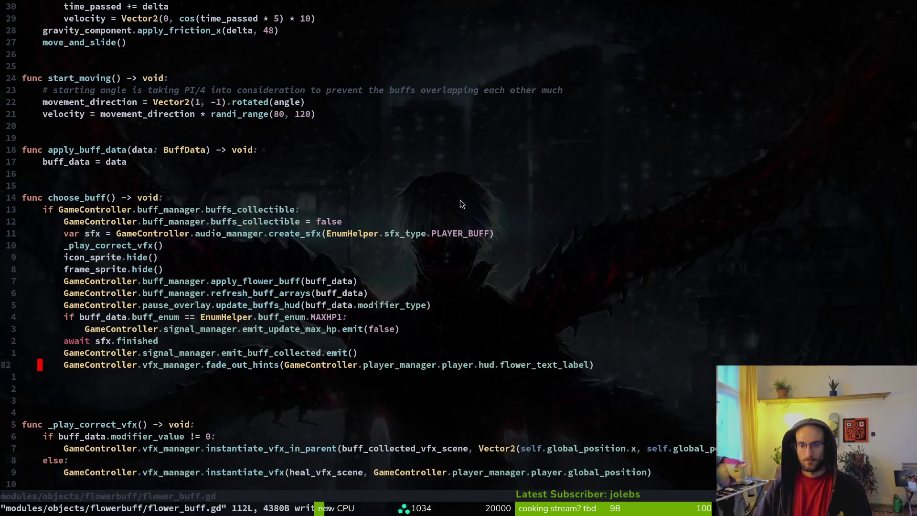
key(alt+Tab)
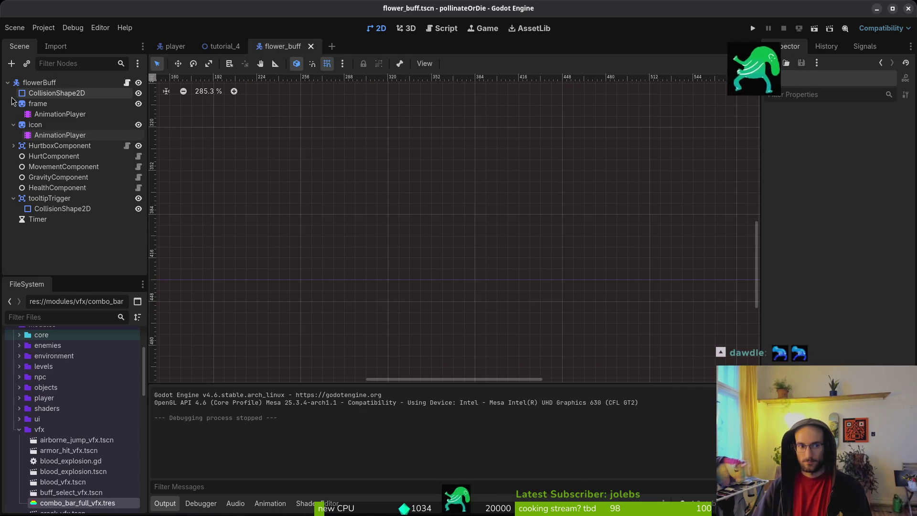
click(14, 104)
click(14, 114)
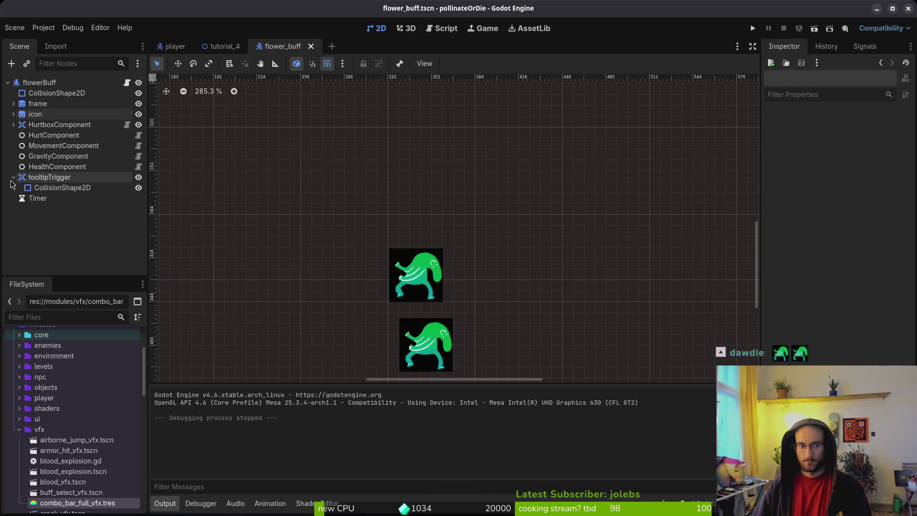
click(7, 83)
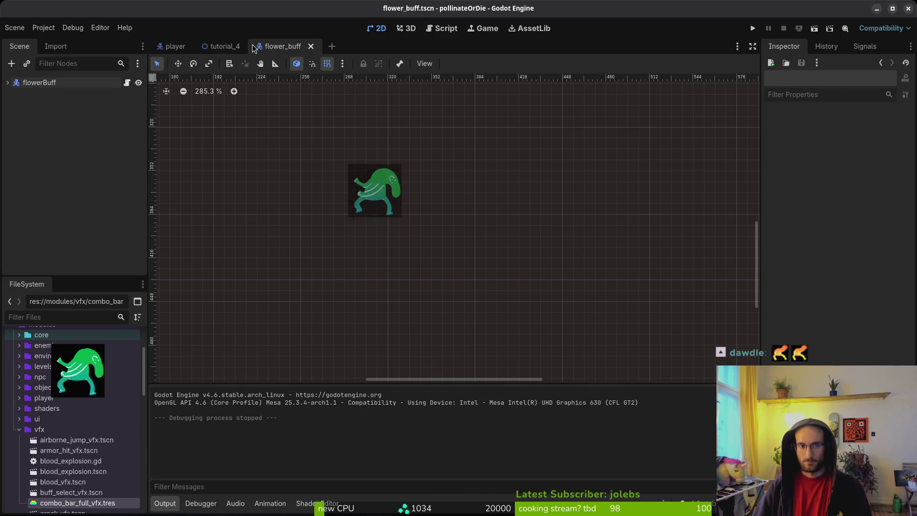
click(39, 83)
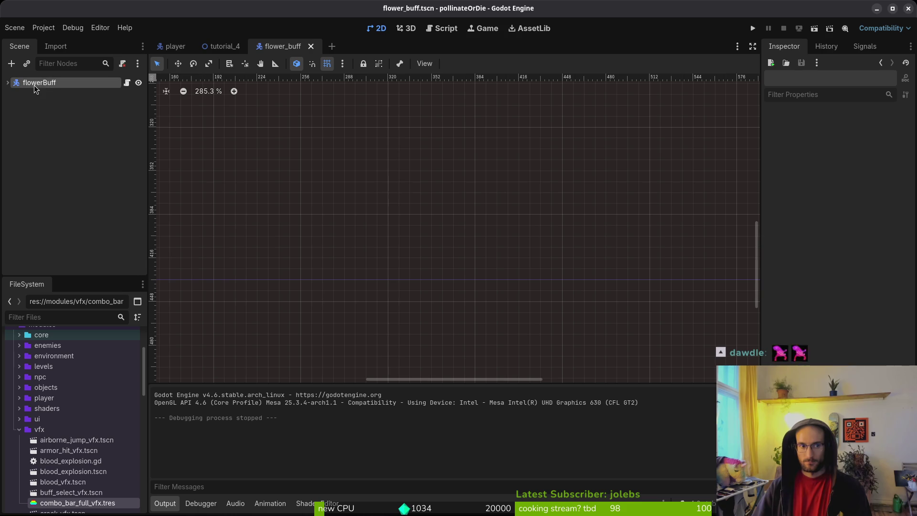
scroll(843, 339, down, 3)
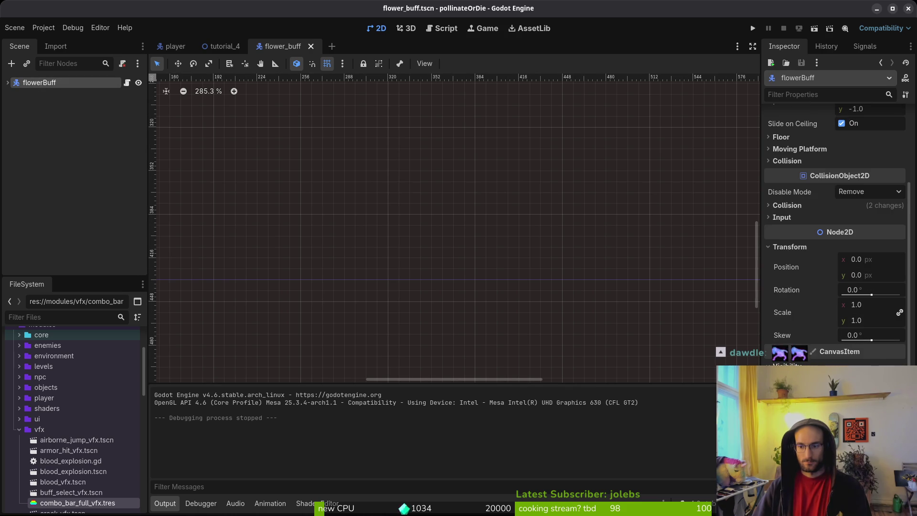
key(alt+Tab)
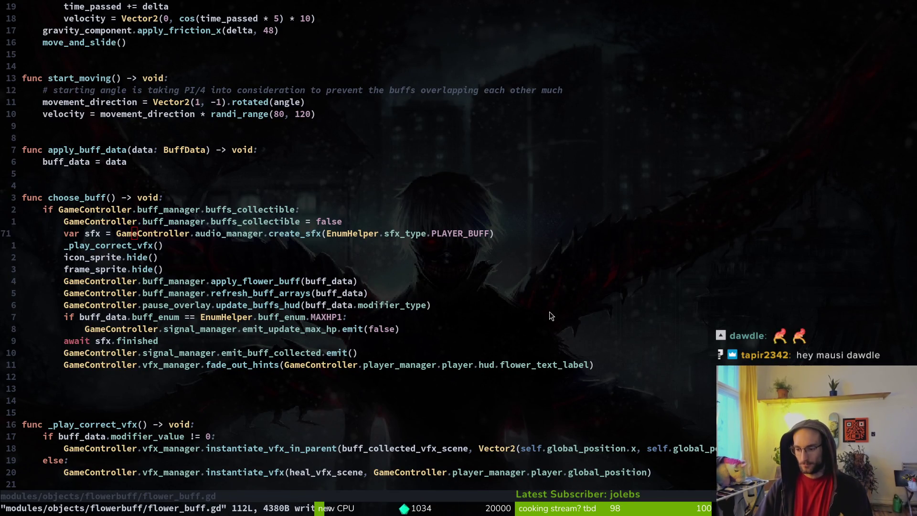
key(l)
key(l)
key(l)
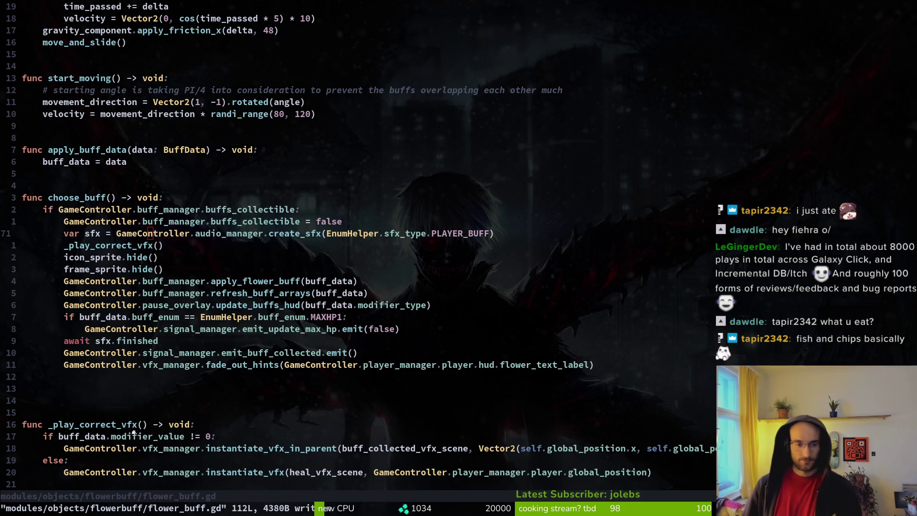
click(275, 249)
click(245, 235)
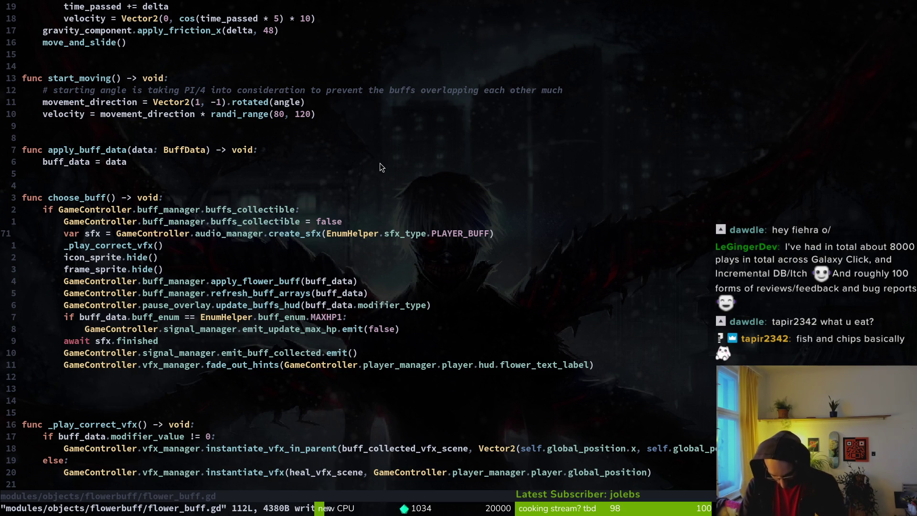
Step: Shift the emit_buff_collected line around the fade_out_hints line in choose_buff
key(j)
key(j)
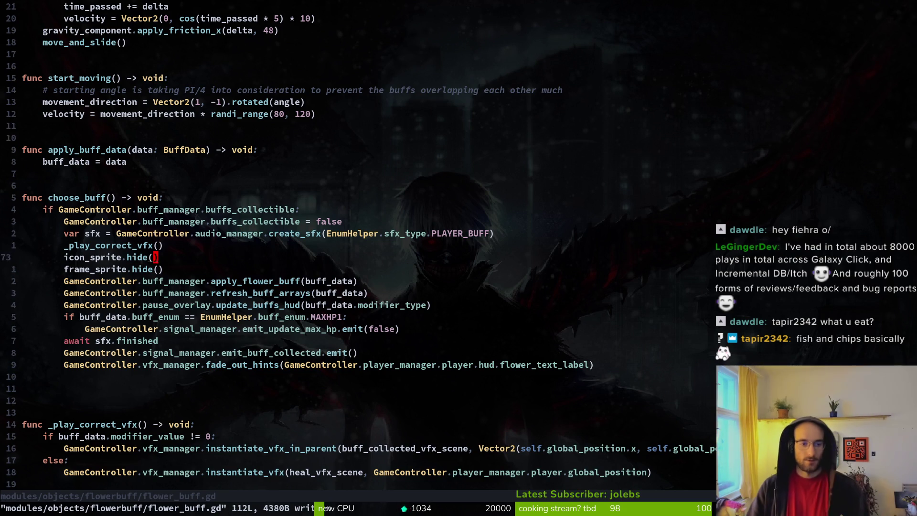
key(j)
key(j)
key(j)
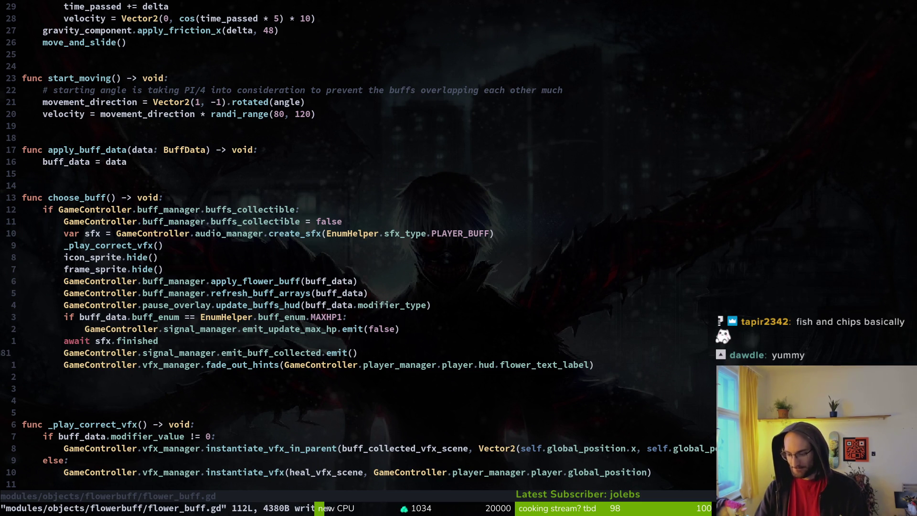
key(k)
key(k)
key(k)
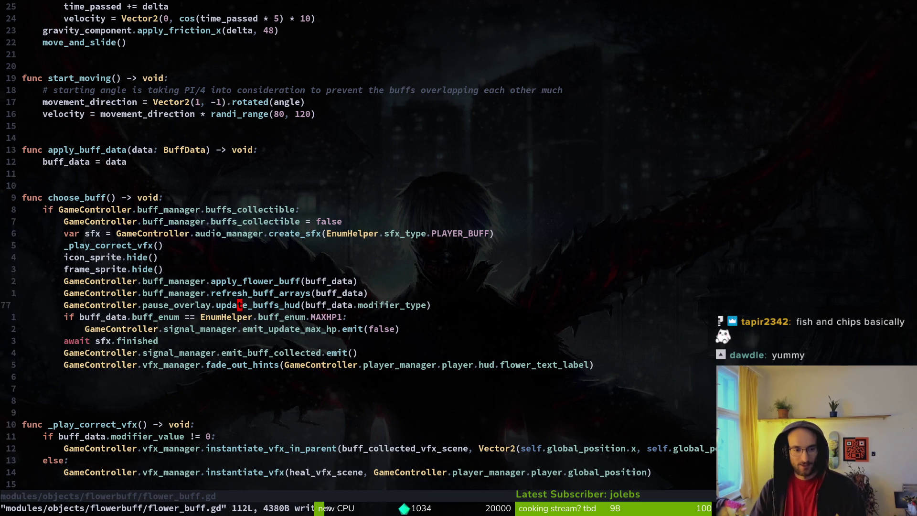
key(j)
key(j)
key(j)
key(shift+v)
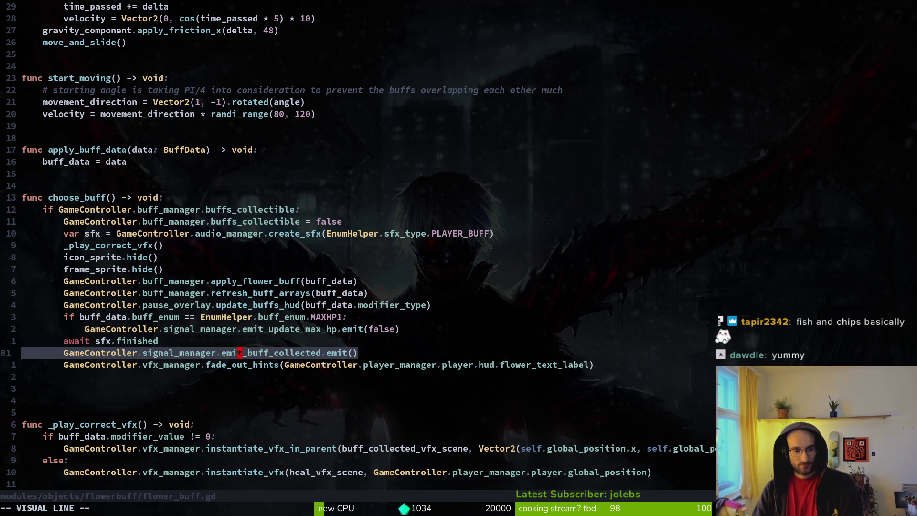
key(J)
key(Escape)
key(k)
key(shift+v)
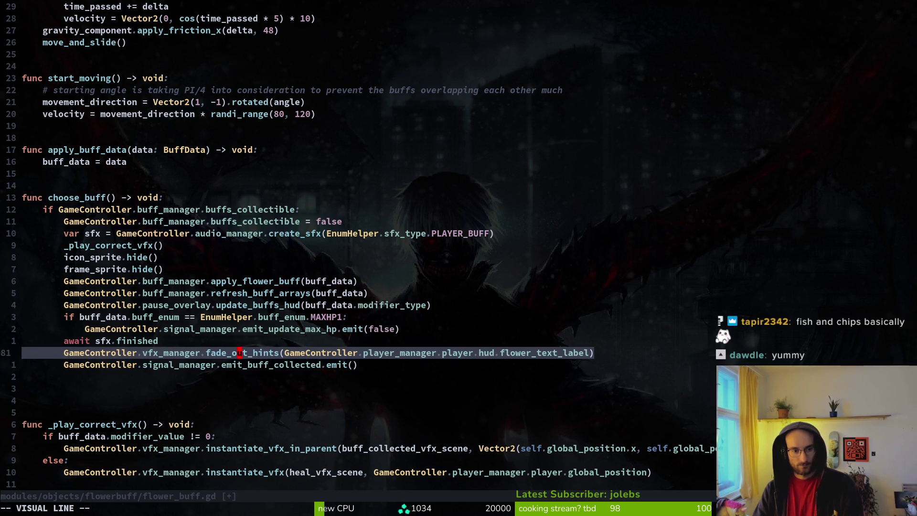
key(K)
key(Escape)
key(j)
key(j)
Step: Move the emit_buff_collected line above await sfx.finished and save the script
key(shift+v)
key(K)
key(Escape)
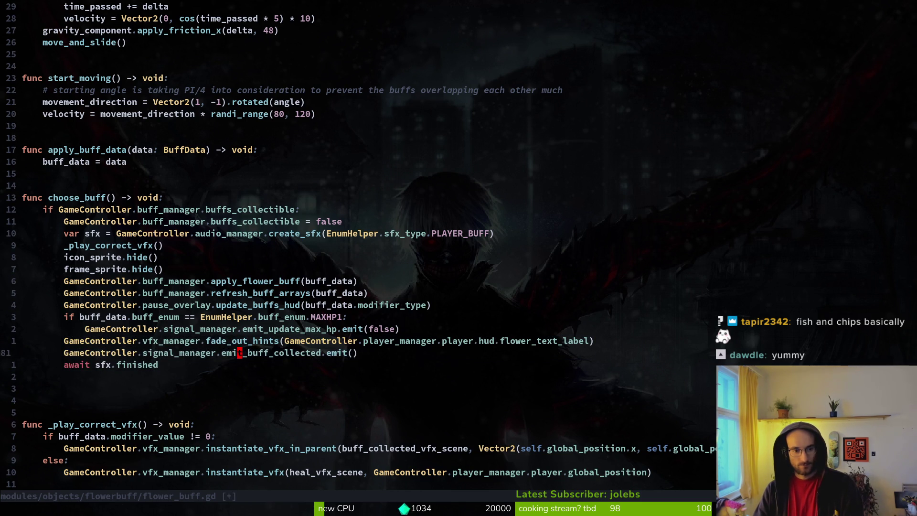
text(:w)
key(Return)
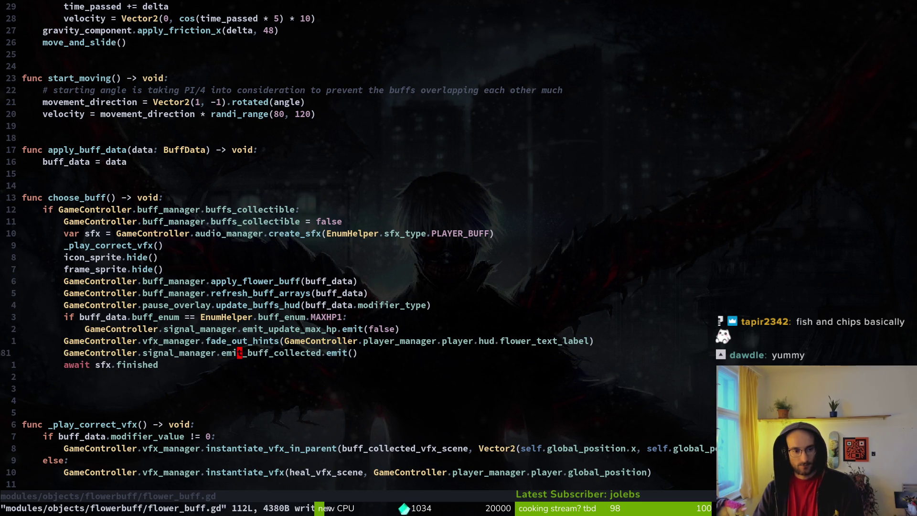
key(j)
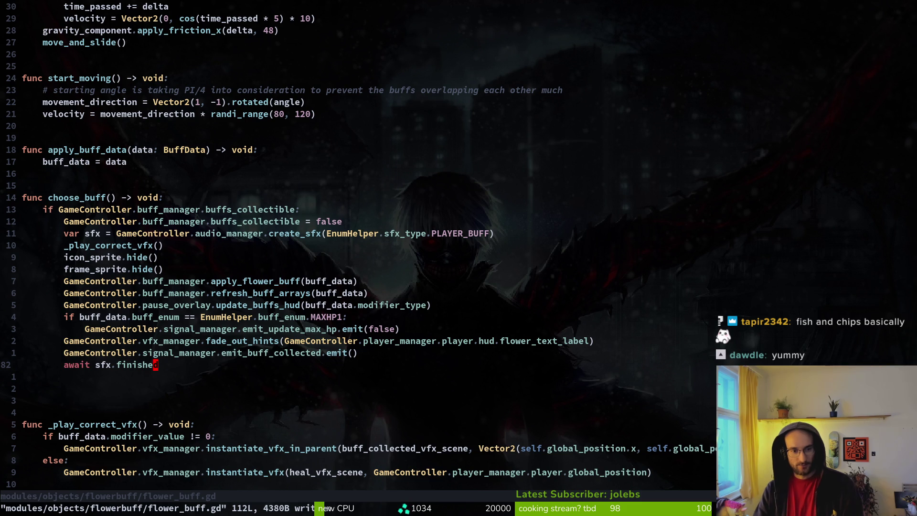
Step: Delete the 'await sfx.finished' line and save
key(d)
key(d)
text(:w)
key(Return)
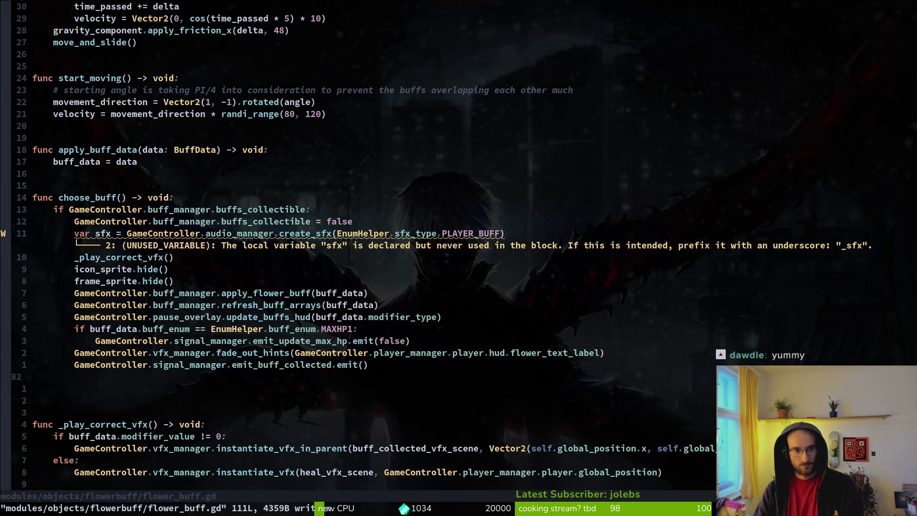
Step: Remove 'var sfx = ' from the create_sfx line and save flower_buff.gd
key(k)
key(k)
key(k)
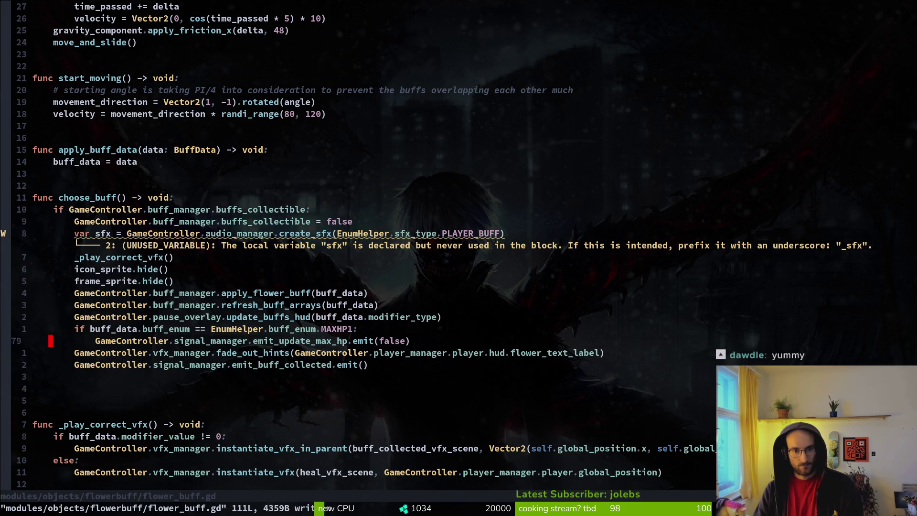
key(k)
key(k)
key(w)
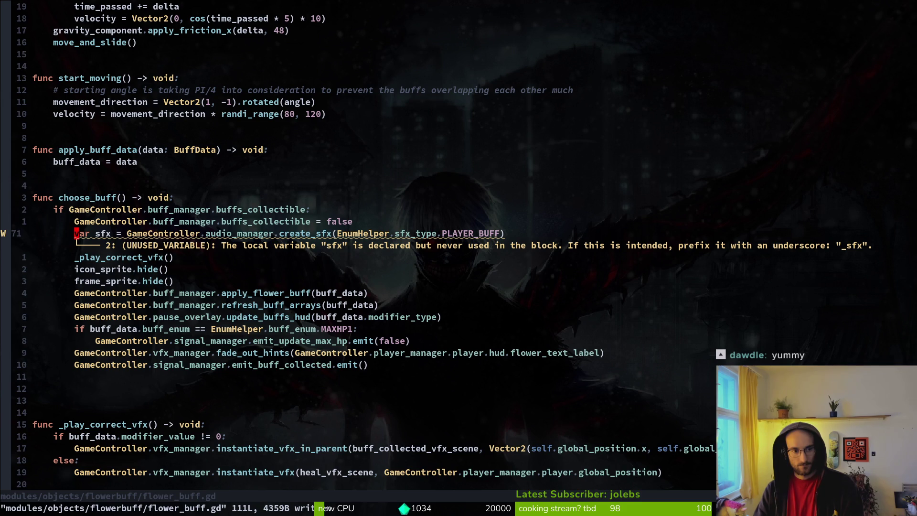
key(w)
key(i)
key(BackSpace)
key(BackSpace)
key(BackSpace)
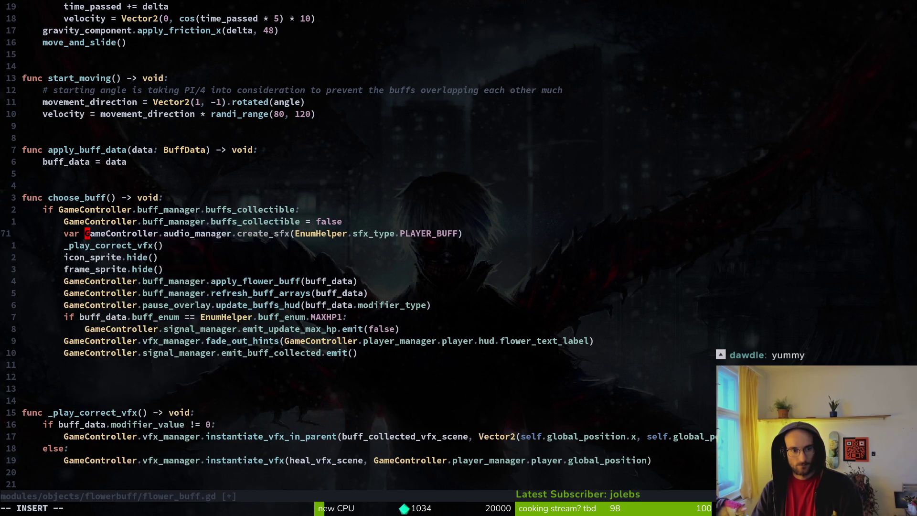
key(BackSpace)
key(Escape)
text(:w)
key(Return)
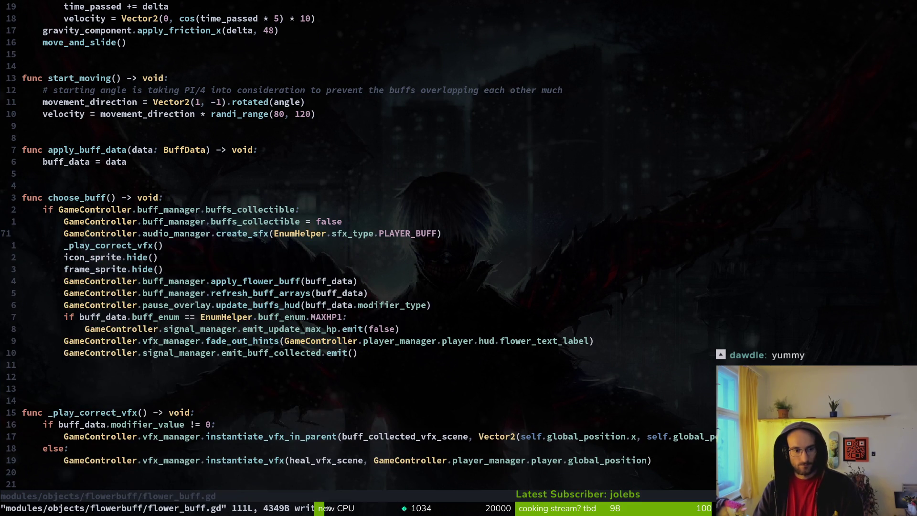
key(alt+Tab)
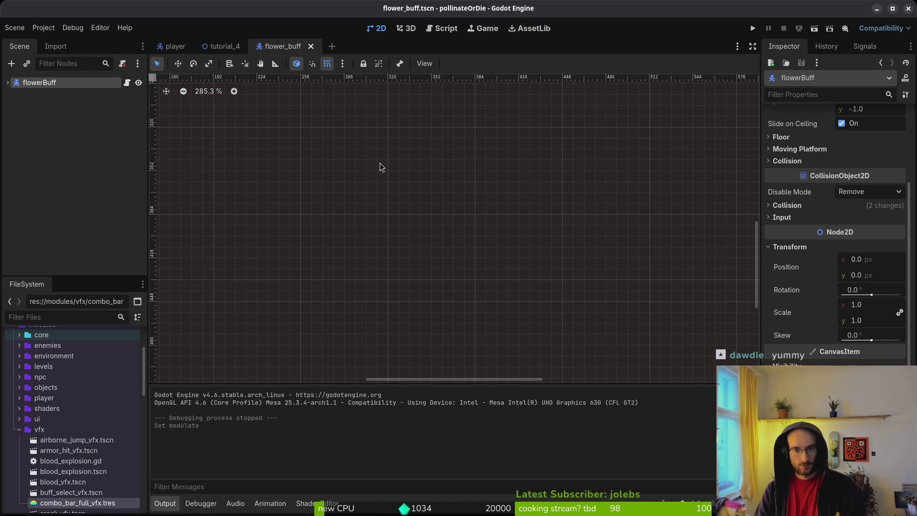
key(F5)
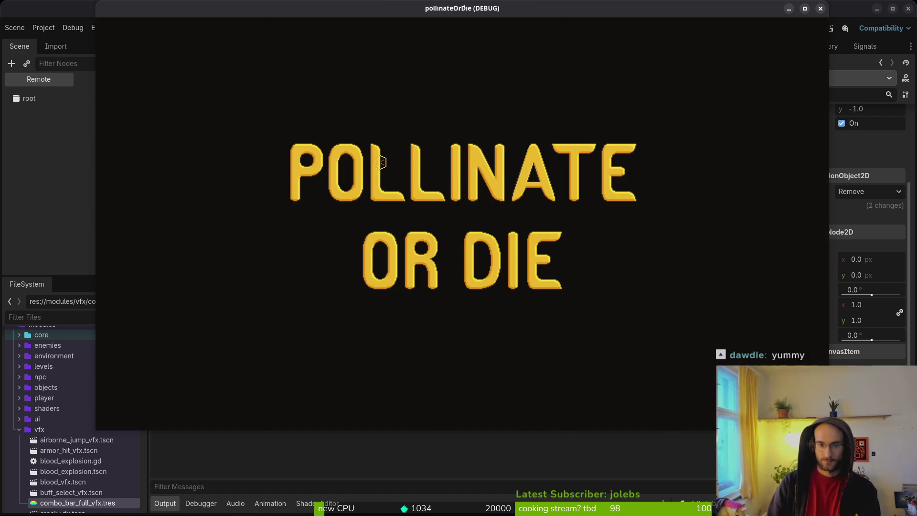
key(Return)
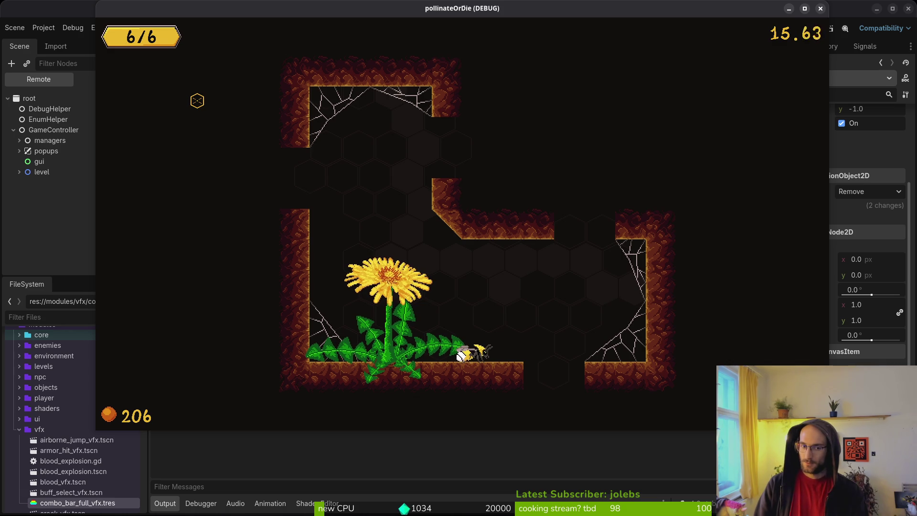
key(w)
key(a)
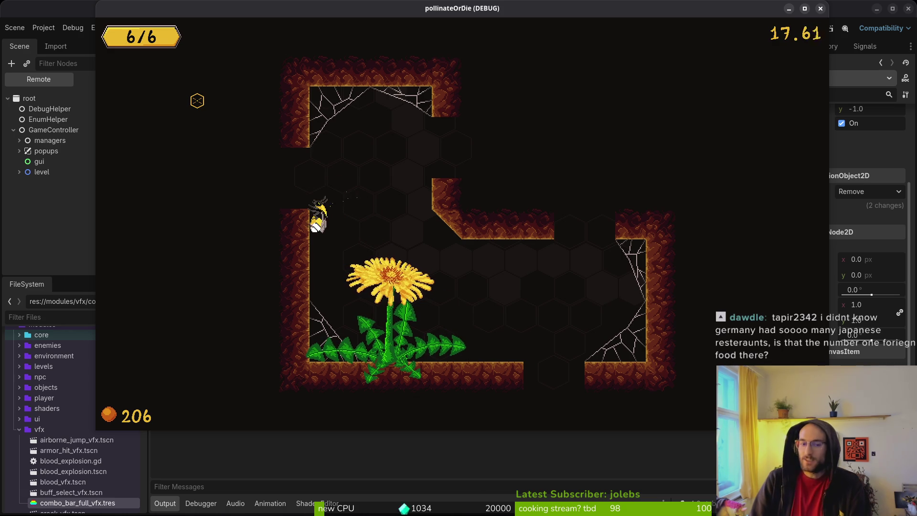
key(shift)
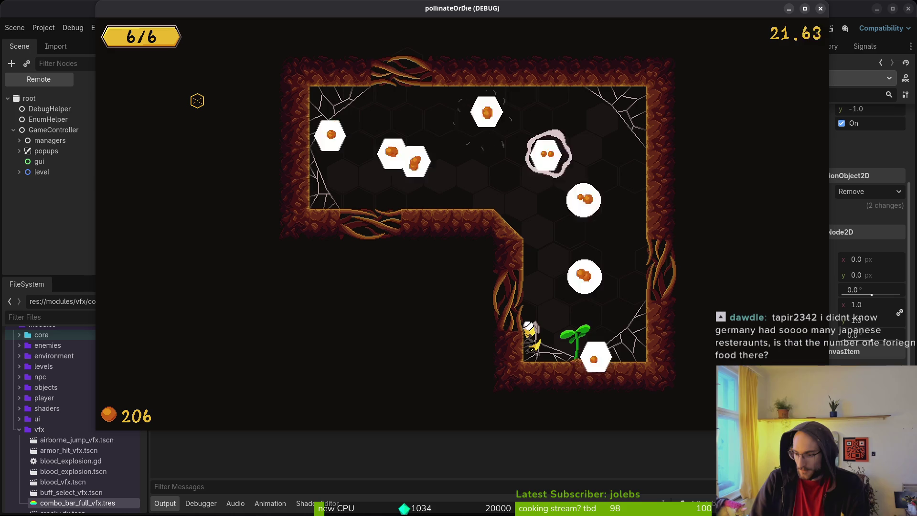
key(d)
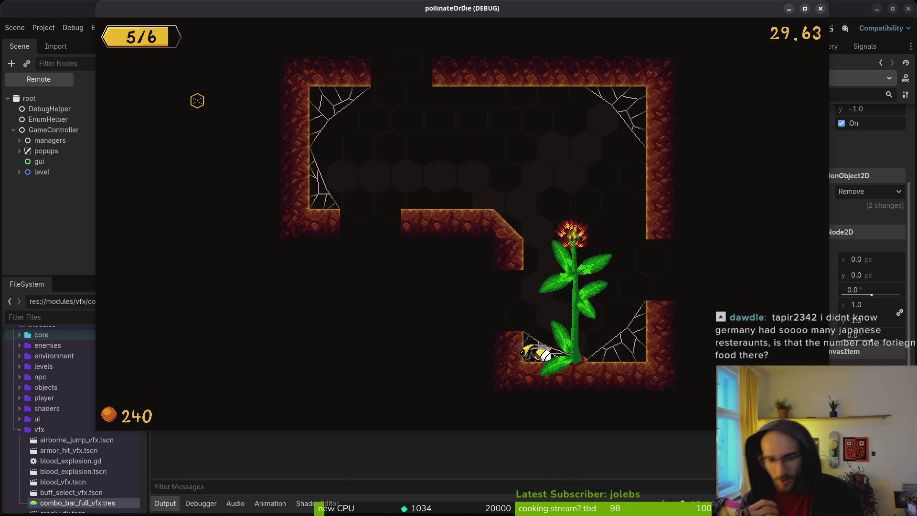
key(d)
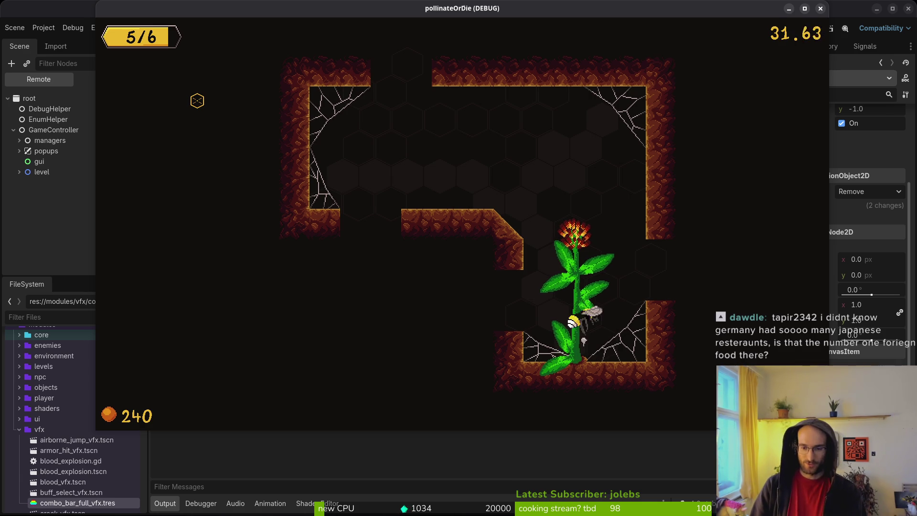
key(space)
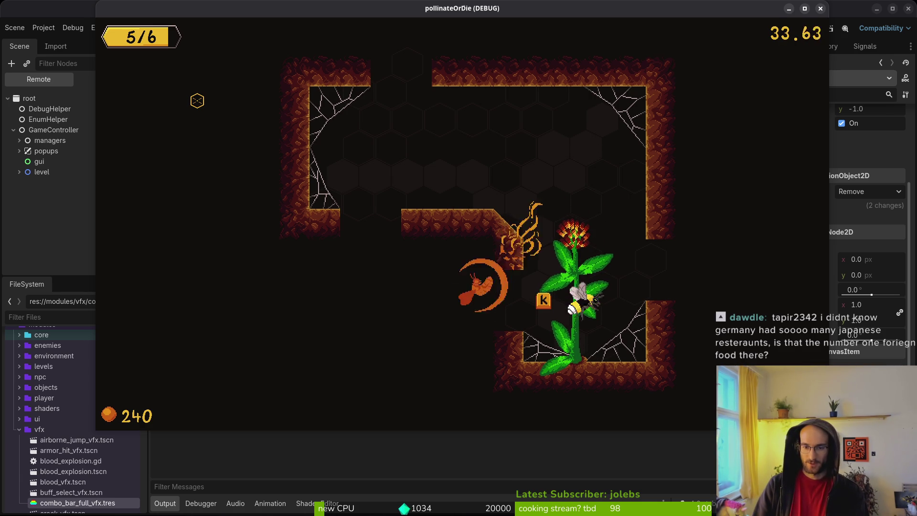
key(space)
key(d)
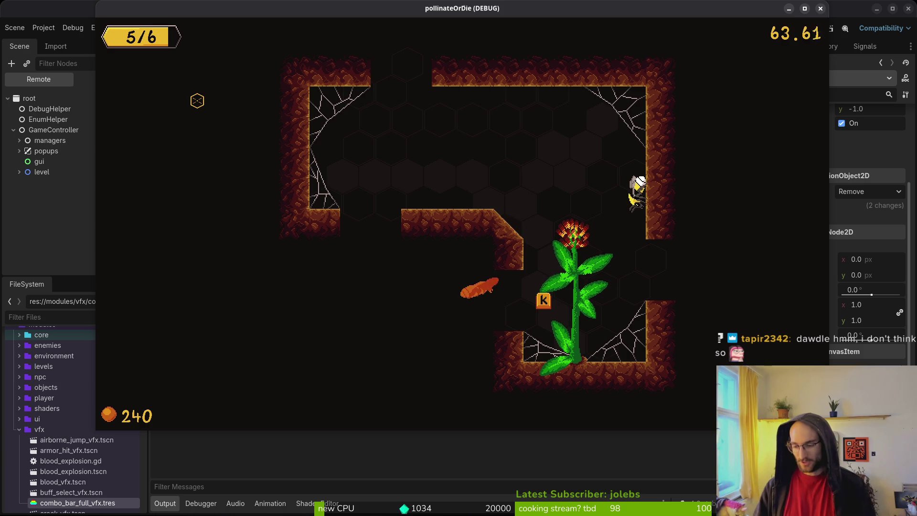
key(k)
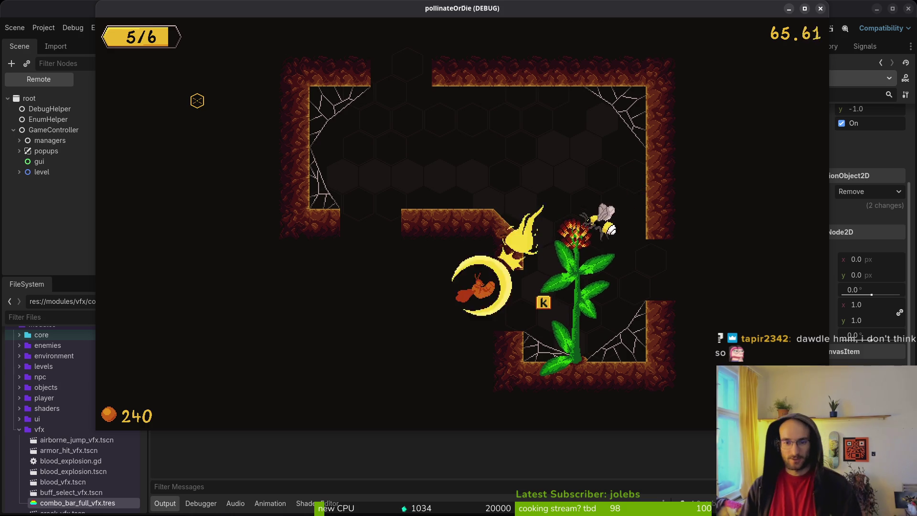
key(w)
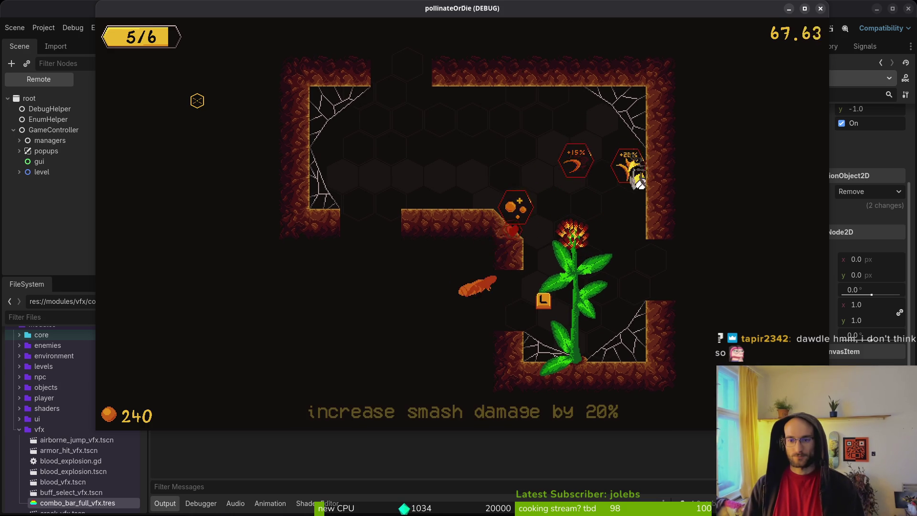
key(a)
key(k)
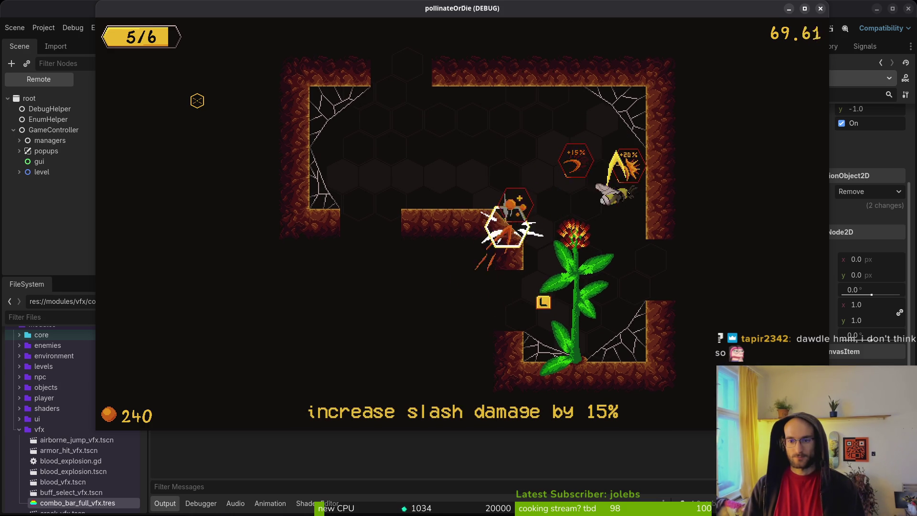
key(d)
key(a)
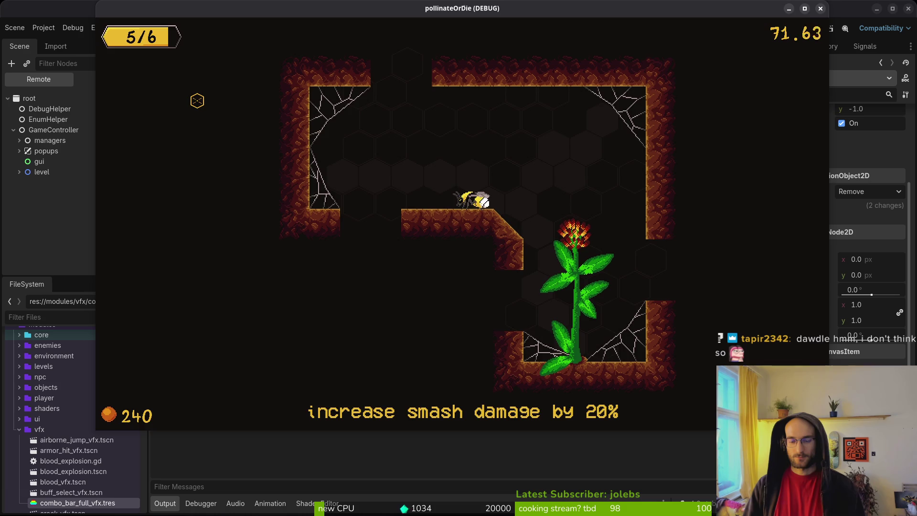
key(F8)
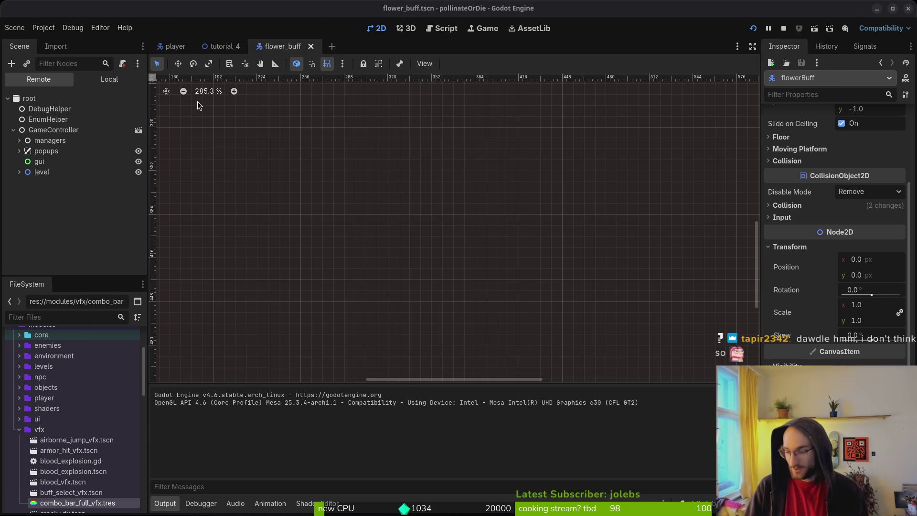
Step: Move the fade_out_hints line below emit_buff_collected in choose_buff and save
key(alt+Tab)
key(j)
key(j)
key(j)
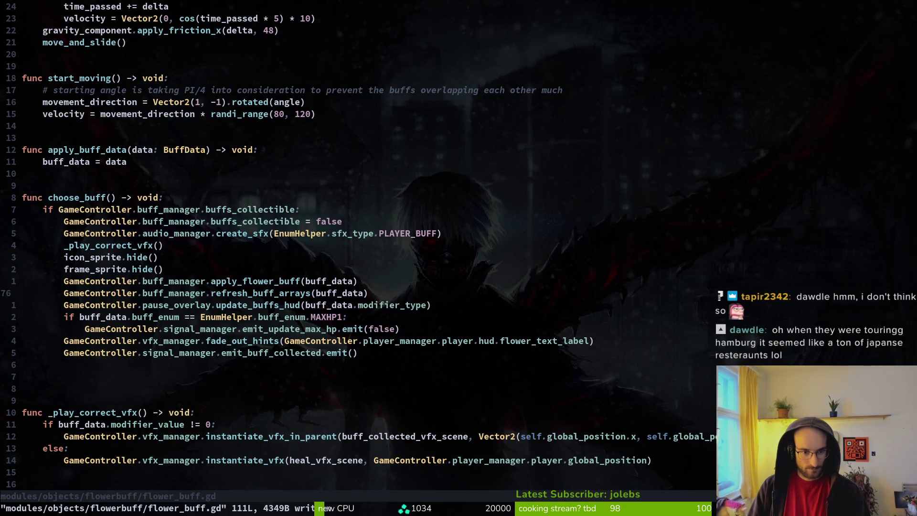
key(j)
key(j)
key(shift+v)
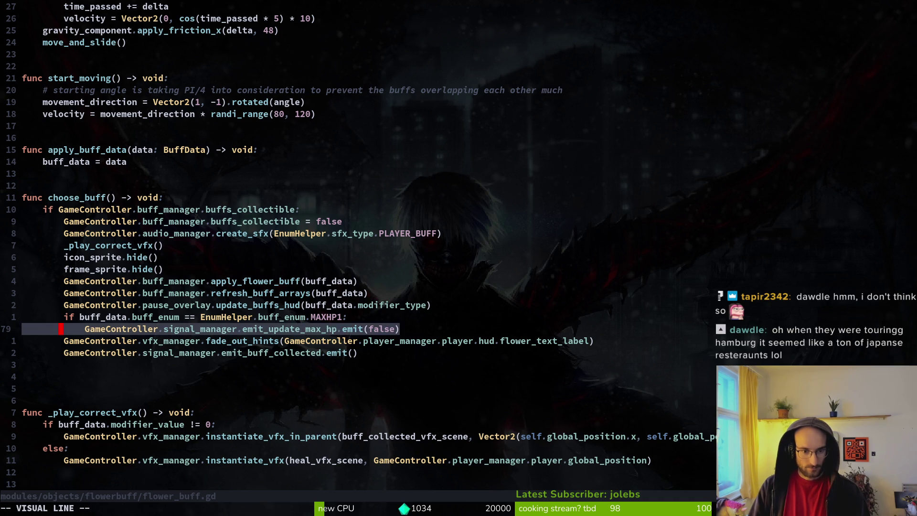
key(Escape)
key(j)
key(shift+v)
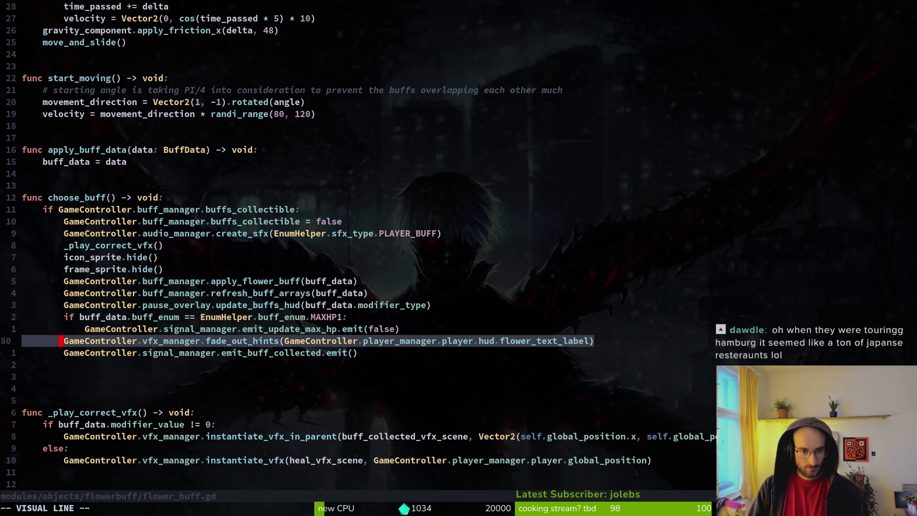
key(shift+j)
key(Escape)
text(:w)
key(Return)
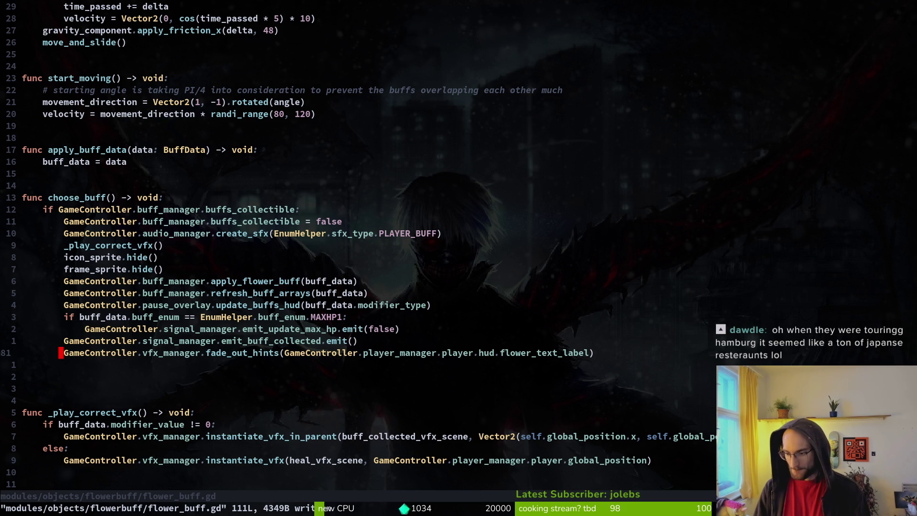
Step: Delete the extra blank lines and save the script
key(j)
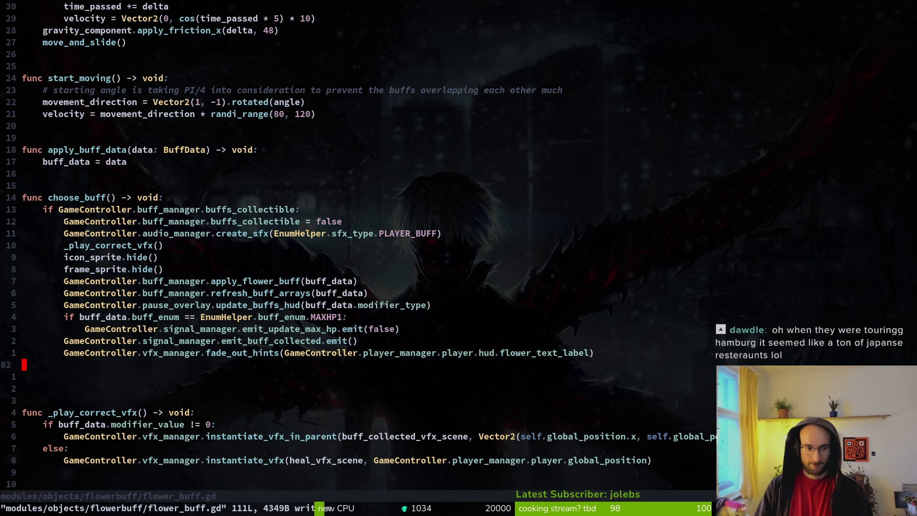
key(d)
key(d)
key(d)
key(d)
text(:w)
key(Return)
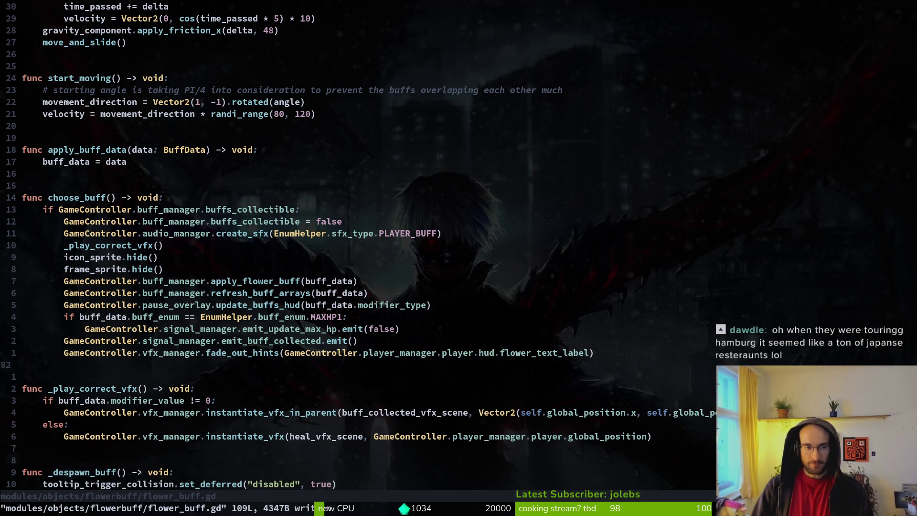
Step: Review the script, then quit Vim back to the shell with :q
key(ctrl+d)
key(ctrl+u)
key(ctrl+u)
key(ctrl+u)
text(:wq)
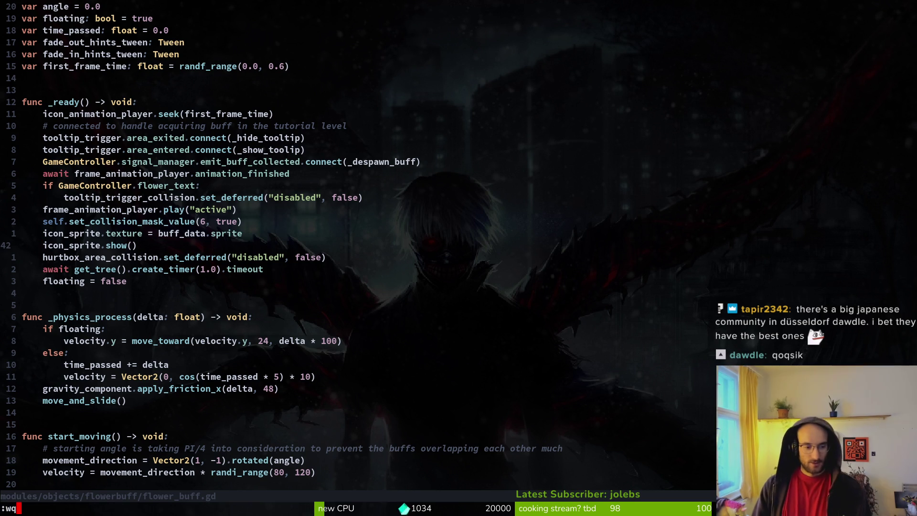
text(:q)
key(Return)
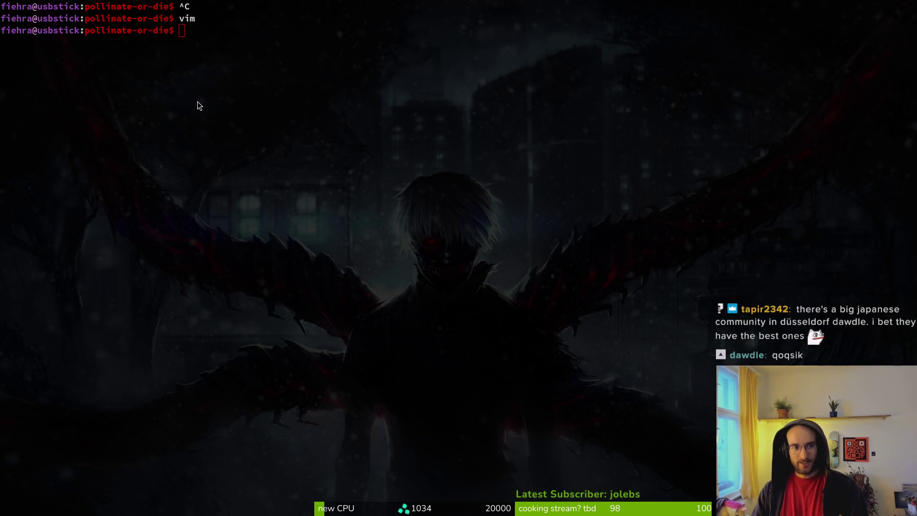
Step: Run the game, fly the bee over the heart, +15% and heal hexes, and take the max-health upgrade
key(alt+Tab)
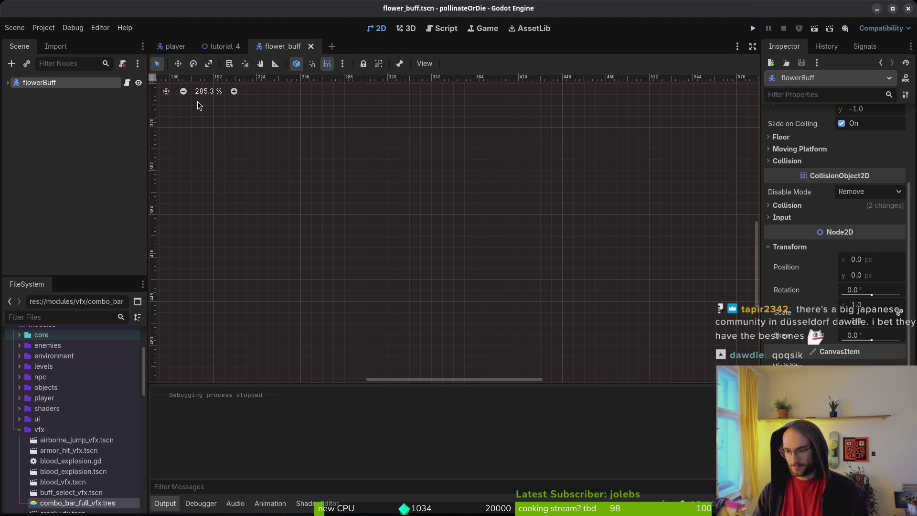
key(F5)
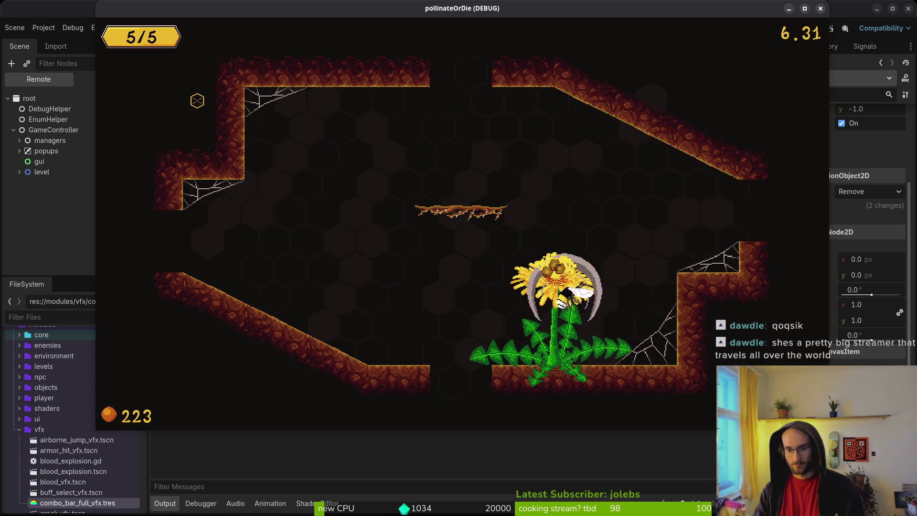
key(w)
key(d)
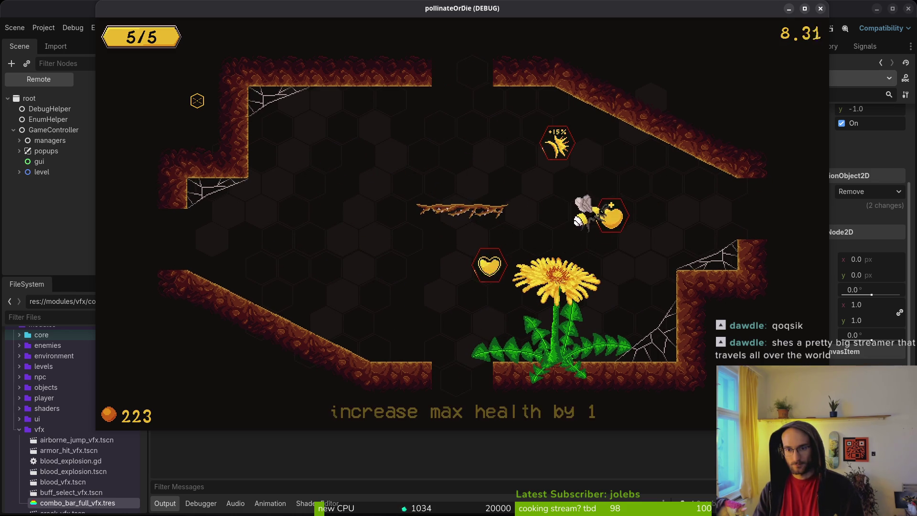
key(w)
key(a)
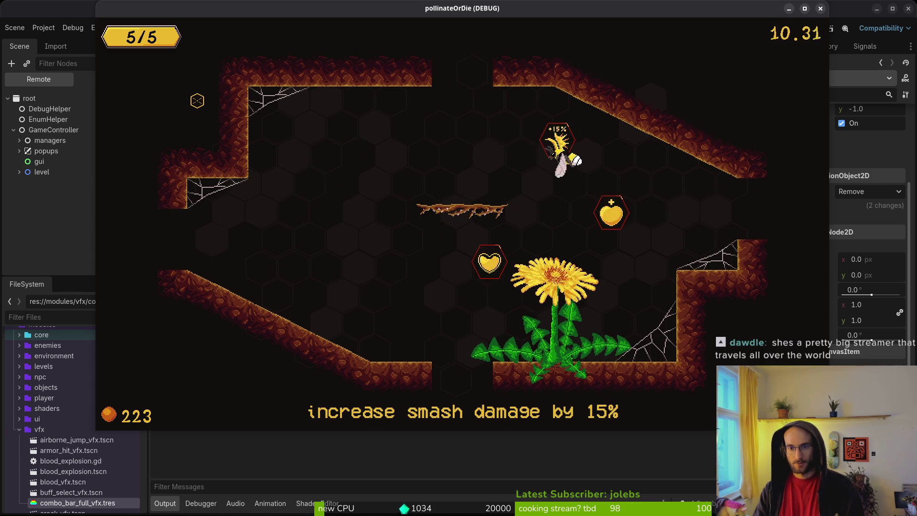
key(s)
key(a)
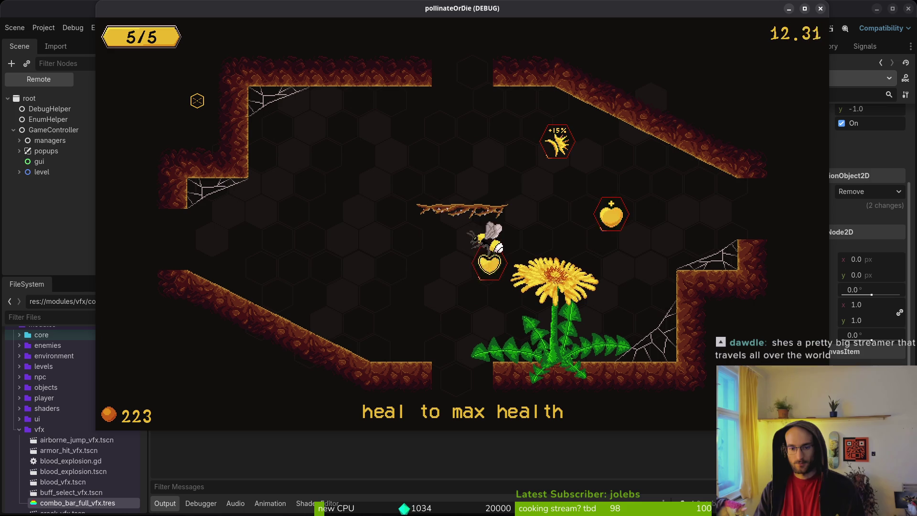
key(w)
key(d)
key(space)
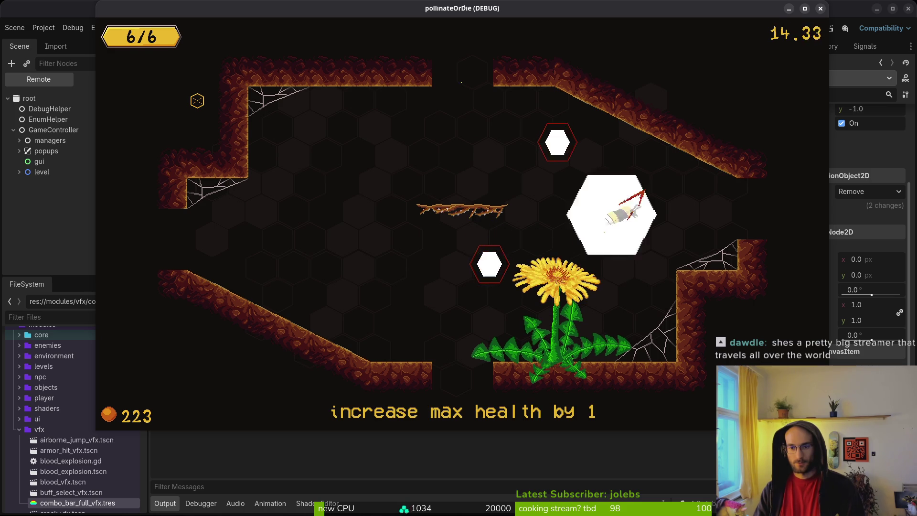
key(Escape)
Step: Close the running game and open the hud_overlay scene via quick search
key(F8)
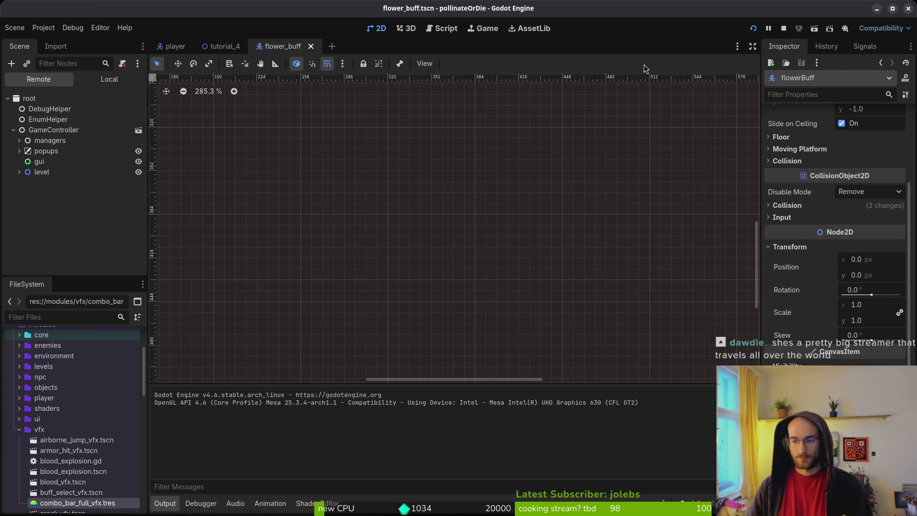
key(alt+Tab)
key(alt+Tab)
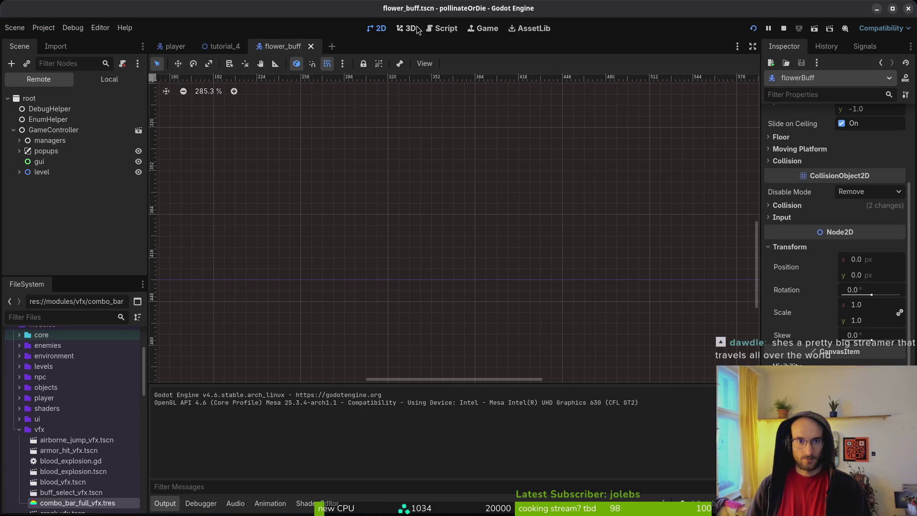
key(shift+alt+o)
text(huoverlts)
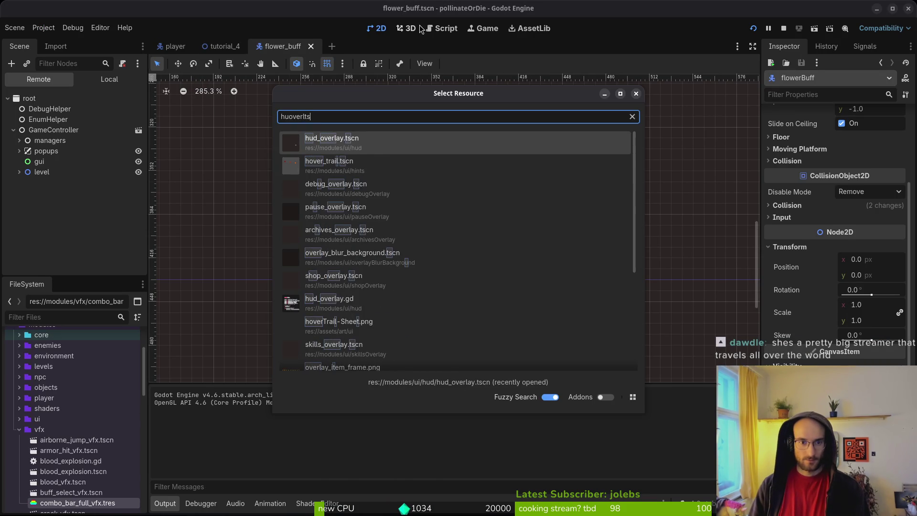
key(Return)
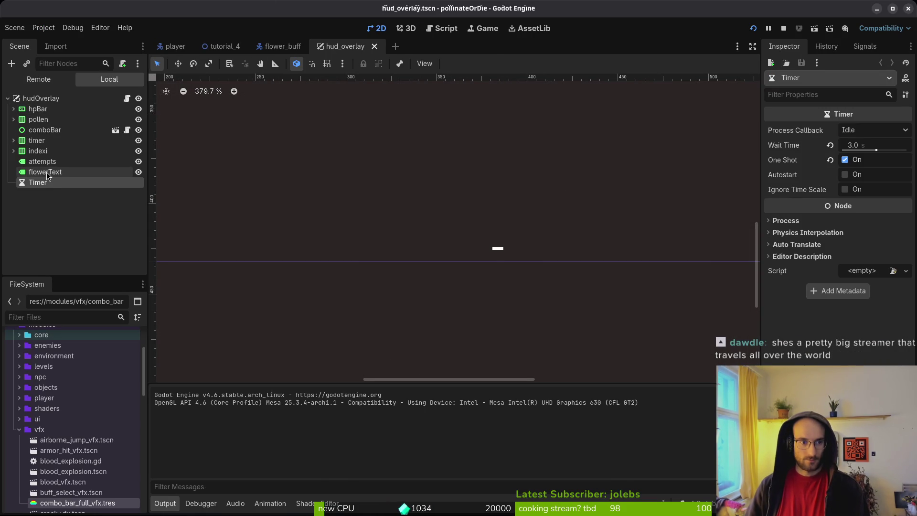
Step: Give the flowerText label placeholder text 'asdfasdfasddfasdfasdf'
click(46, 172)
scroll(597, 224, down, 3)
click(807, 238)
text(asdfas)
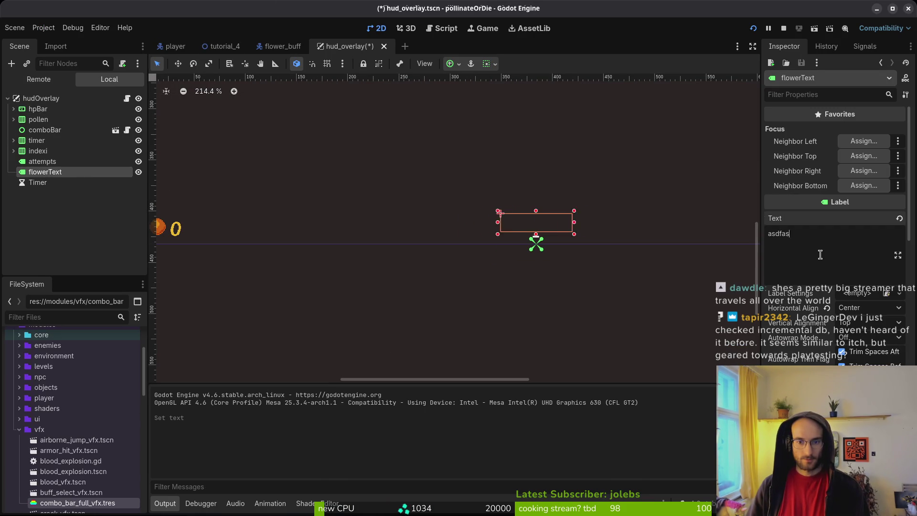
text(dfasddfasdfasdf)
scroll(624, 250, down, 4)
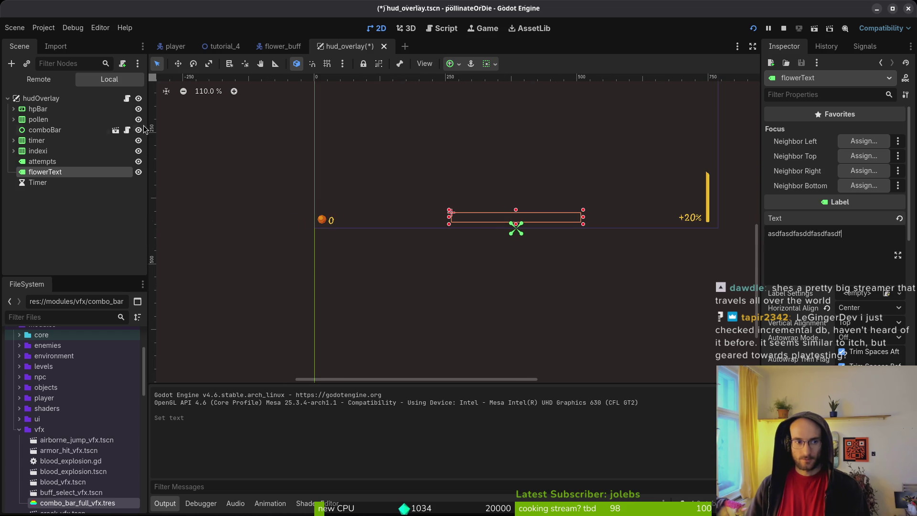
scroll(596, 217, up, 4)
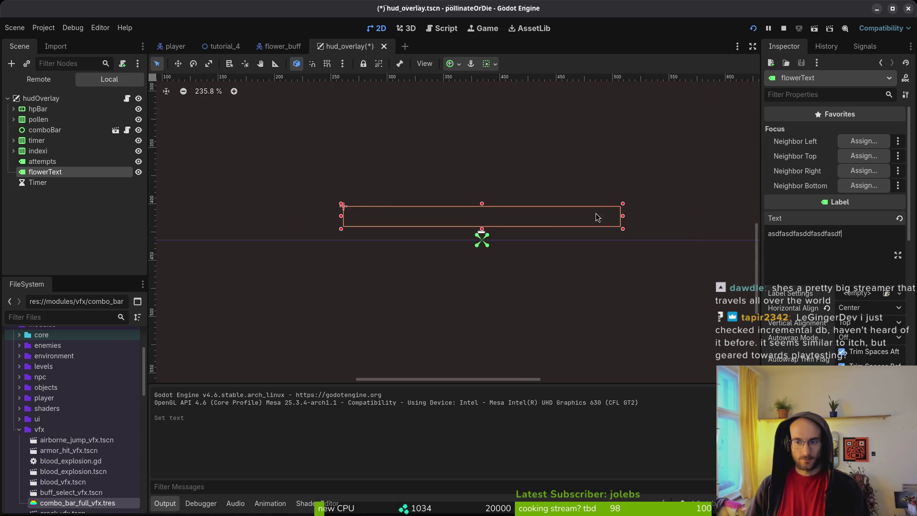
Step: Create new label settings for flowerText with a yellow font colour
click(854, 293)
click(862, 325)
click(862, 294)
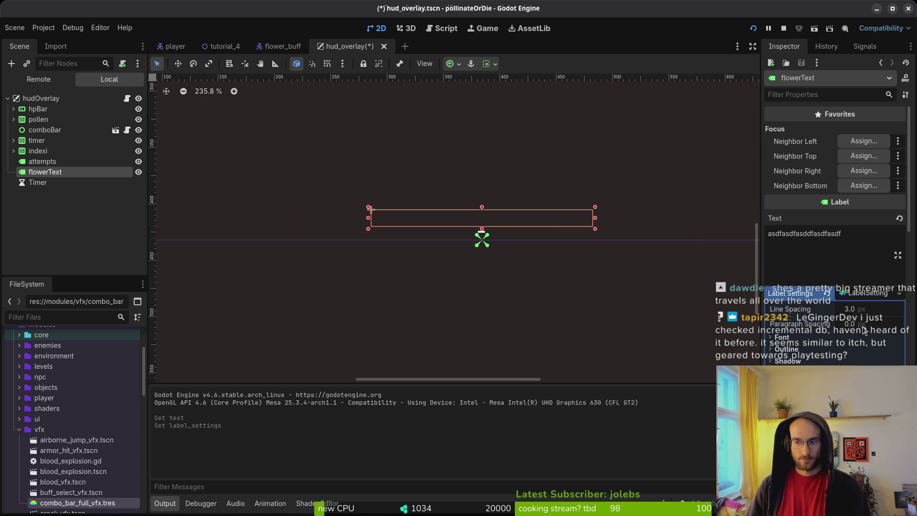
click(783, 337)
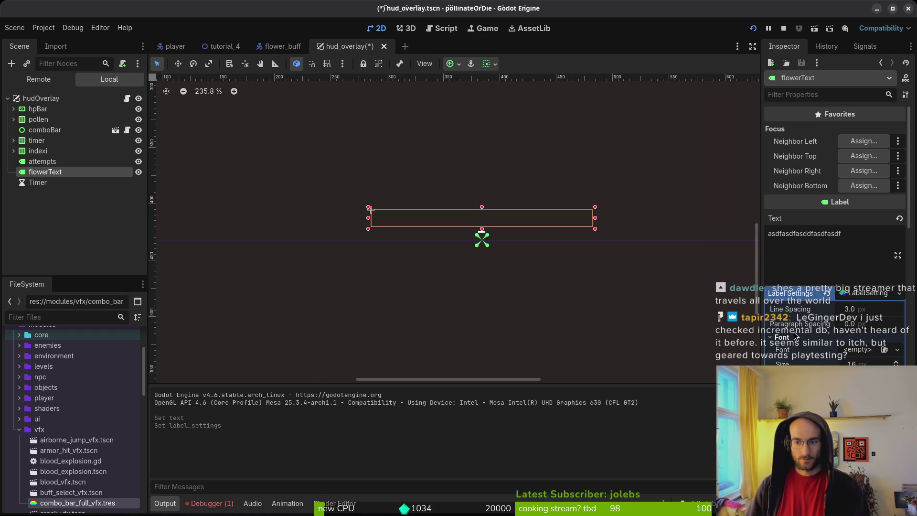
click(833, 361)
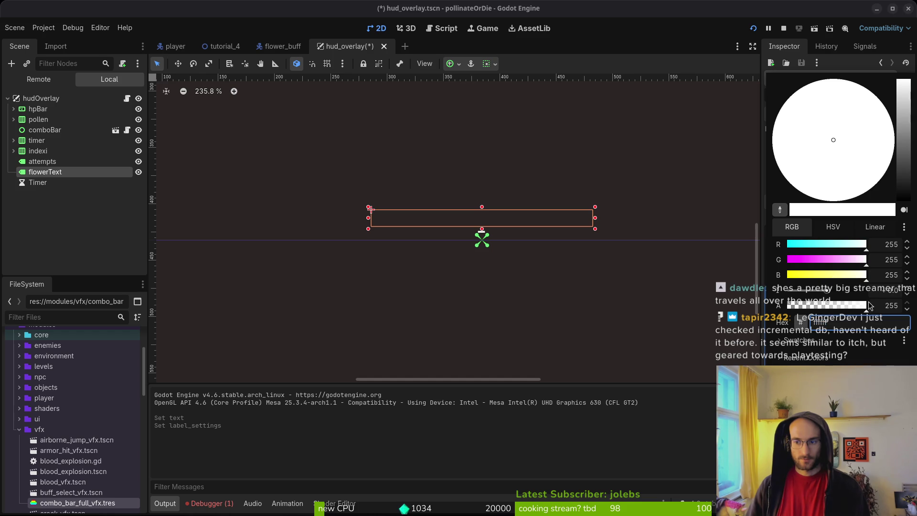
drag(834, 280, 756, 277)
click(682, 274)
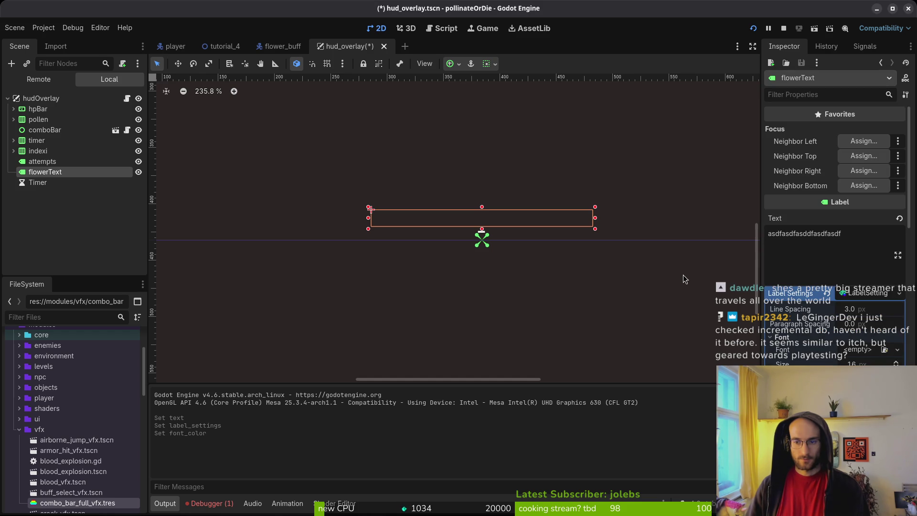
scroll(494, 217, up, 3)
scroll(494, 217, up, 4)
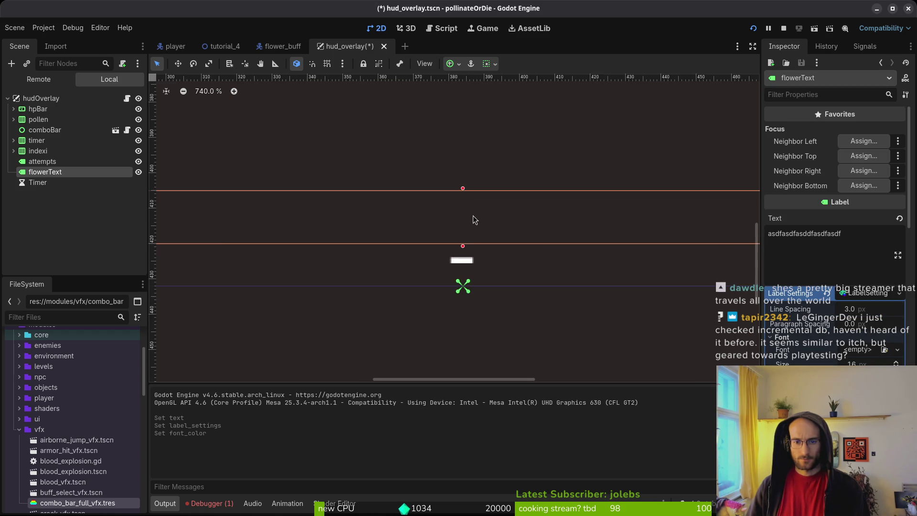
scroll(402, 229, down, 8)
scroll(403, 229, down, 4)
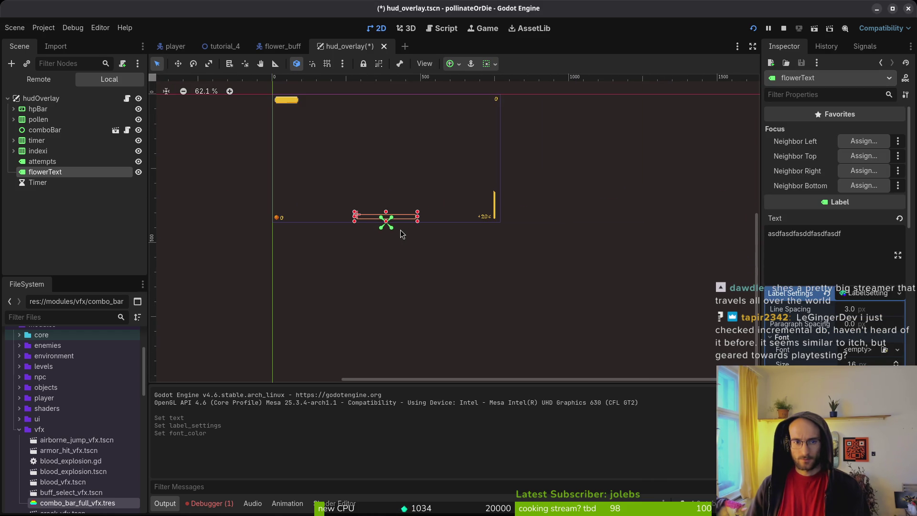
Step: Clear the placeholder text from flowerText and bring the label into view
double_click(803, 247)
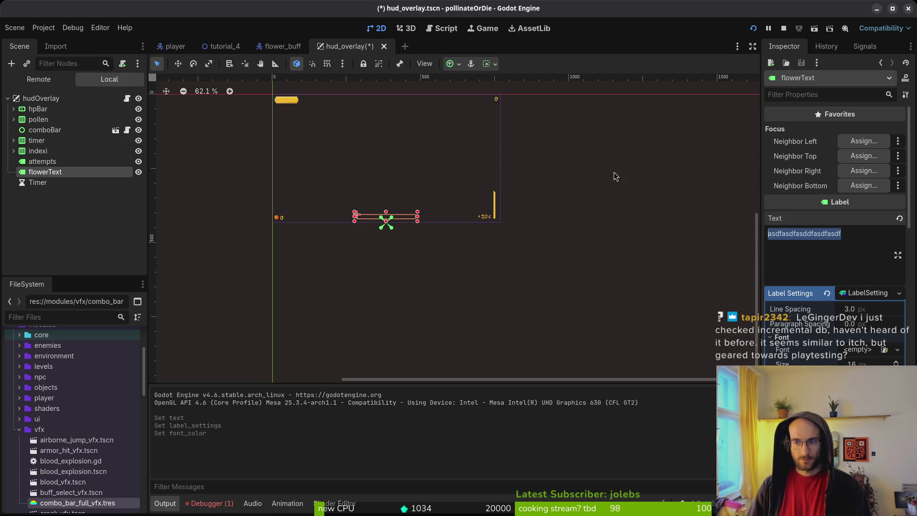
key(BackSpace)
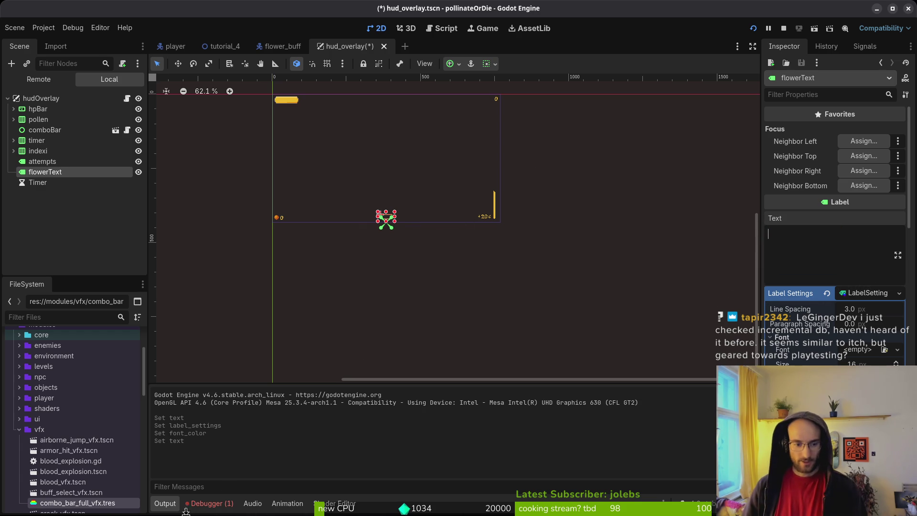
scroll(389, 229, up, 12)
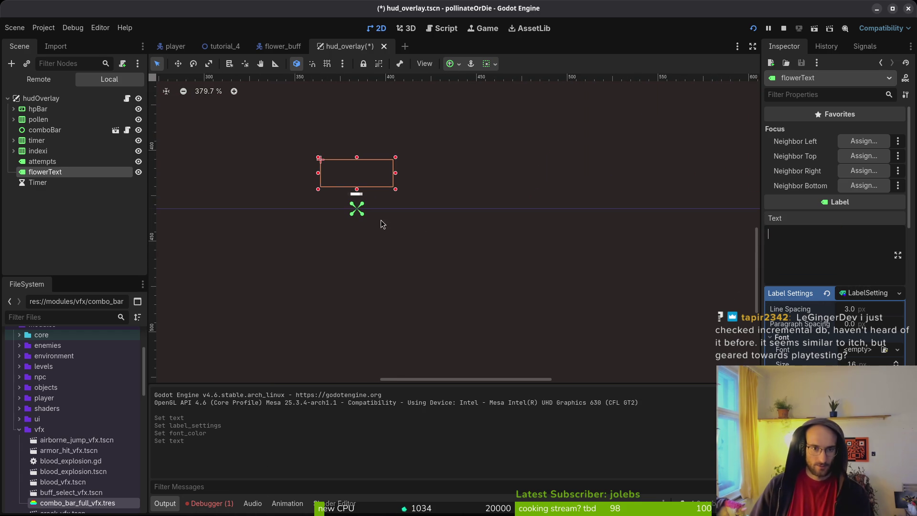
drag(412, 269, 527, 317)
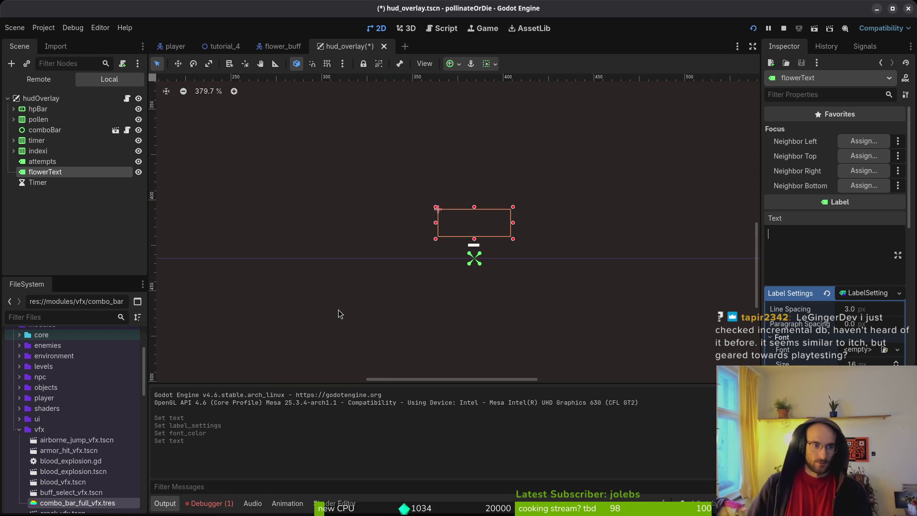
Step: Step through the HUD nodes, hide the indexi container, and reselect flowerText
click(69, 161)
click(47, 171)
click(37, 140)
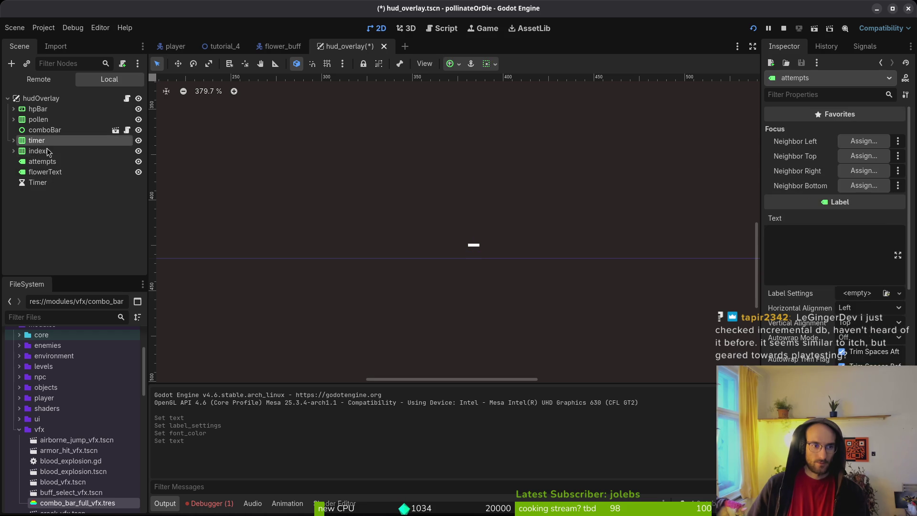
click(44, 130)
click(38, 119)
click(38, 109)
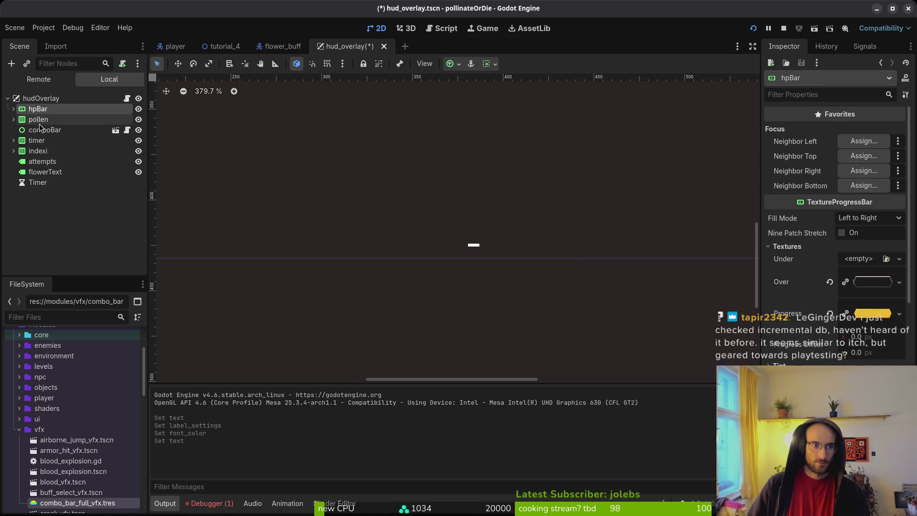
click(39, 151)
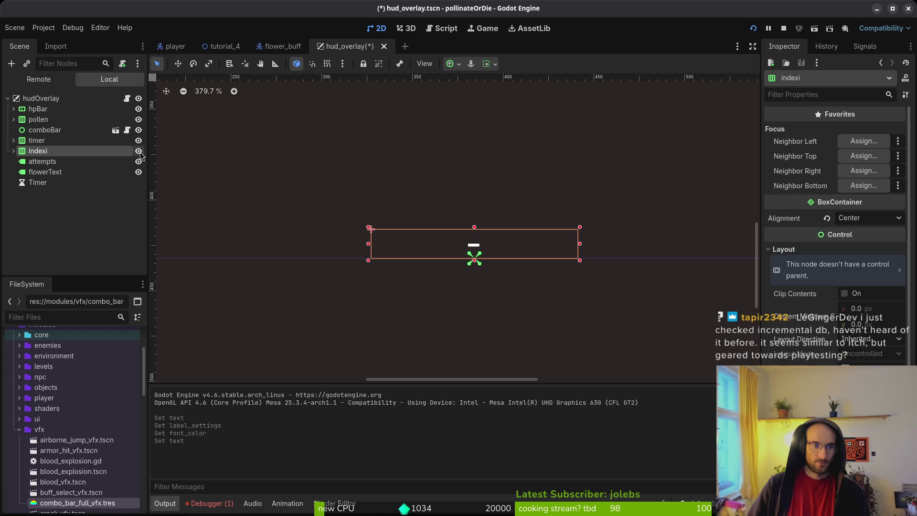
click(138, 151)
click(62, 161)
click(78, 173)
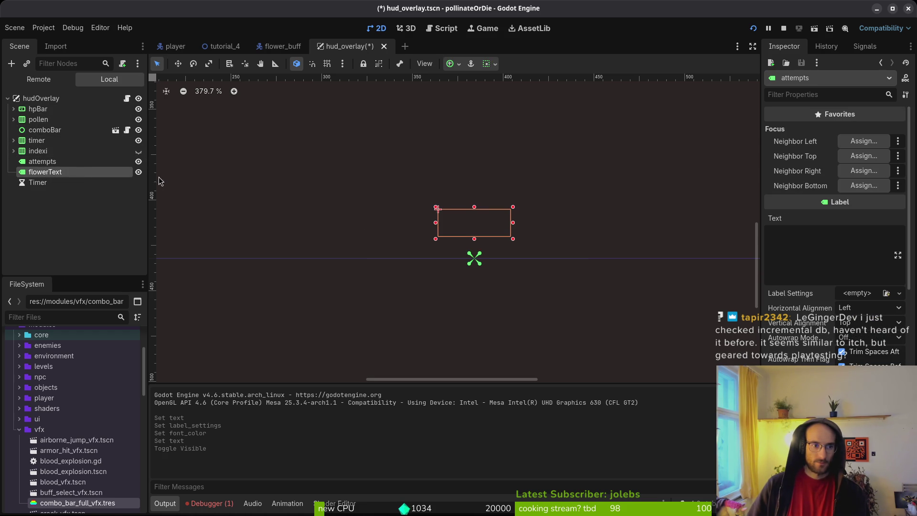
Step: Type trial text into flowerText, replacing it with 'asasdfasdf'
click(823, 264)
text(sdfsdfsdfsdf)
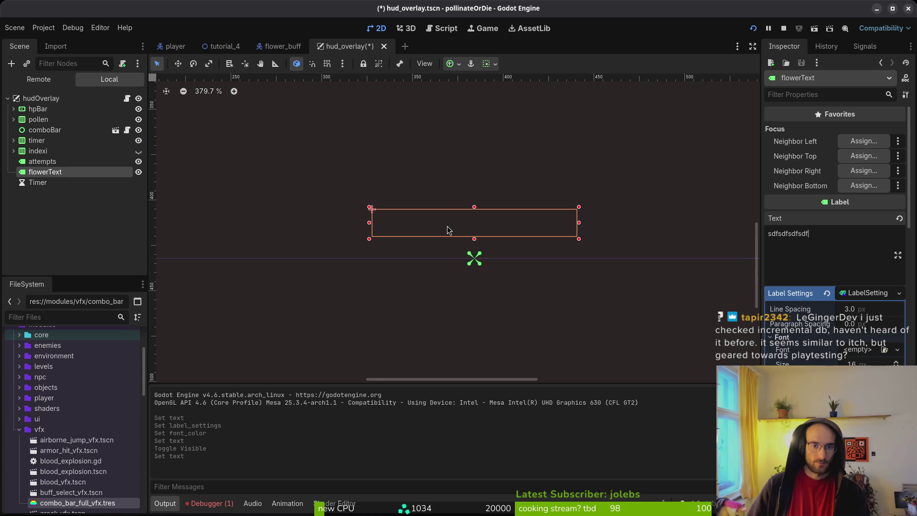
click(783, 28)
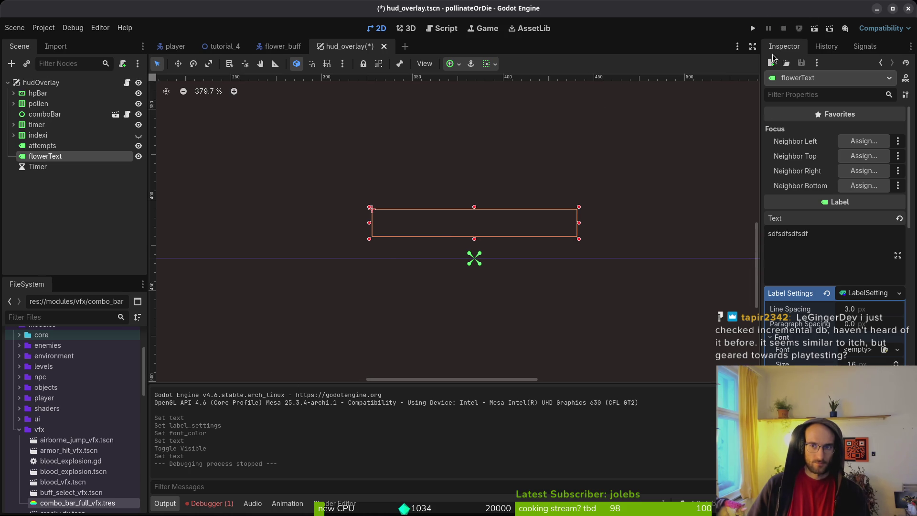
click(832, 245)
key(ctrl+a)
text(asasdfasdf)
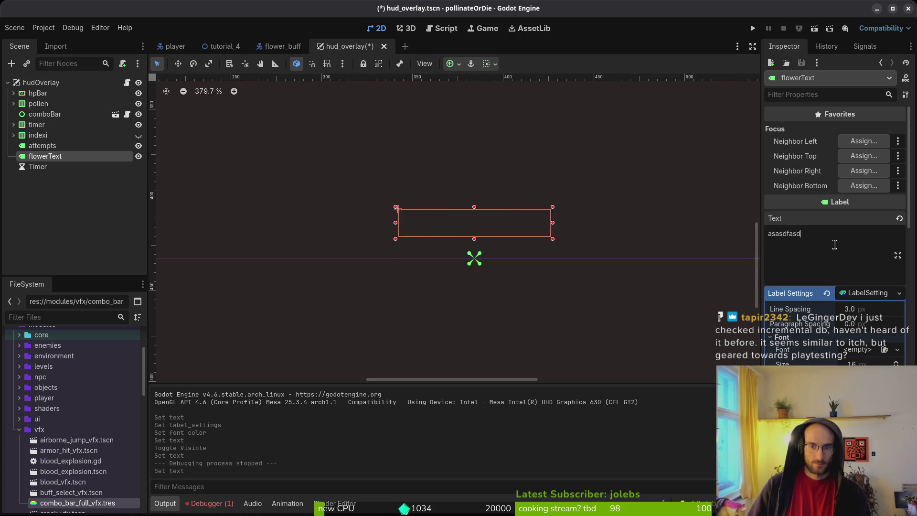
Step: Empty flowerText's text, revert its Label Settings, and save the scene
key(ctrl+a)
key(BackSpace)
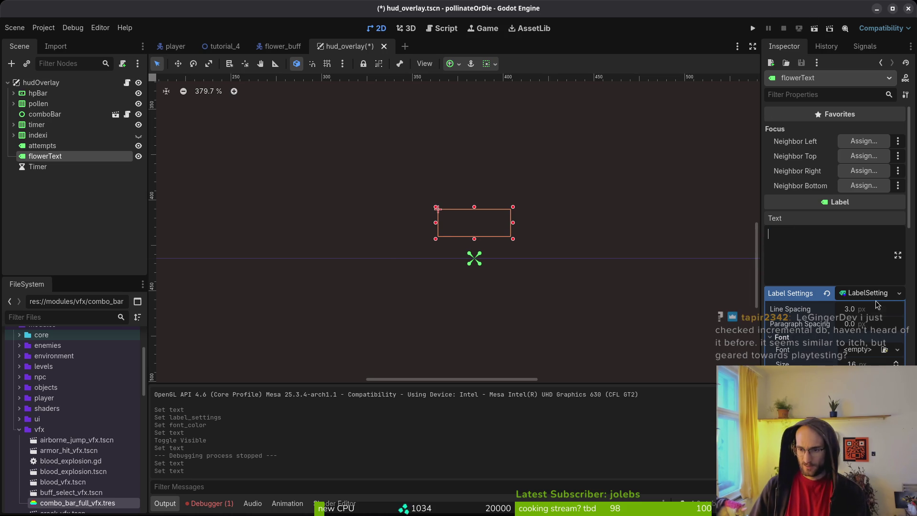
click(826, 293)
key(ctrl+s)
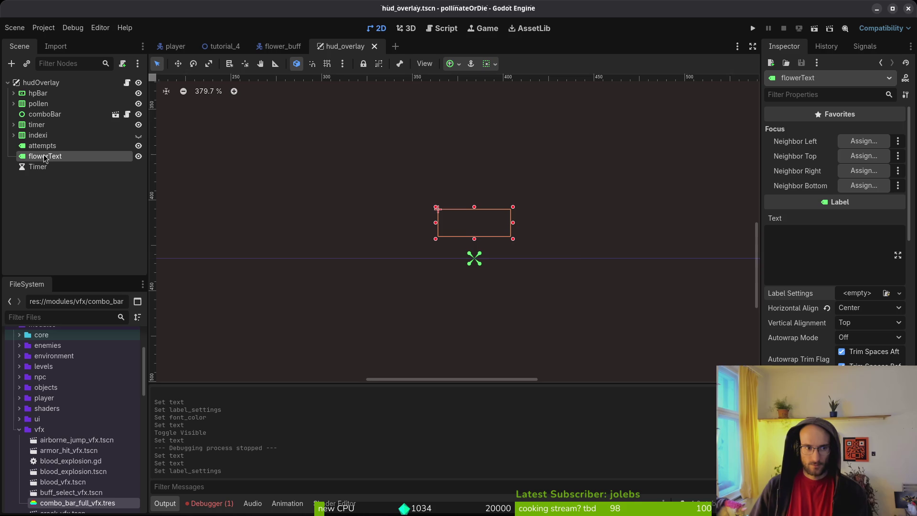
Step: Revert flowerText's Modulate to default and enter the text 'asdfasdfasdfasdf'
key(ctrl+s)
scroll(854, 272, down, 5)
scroll(831, 258, down, 10)
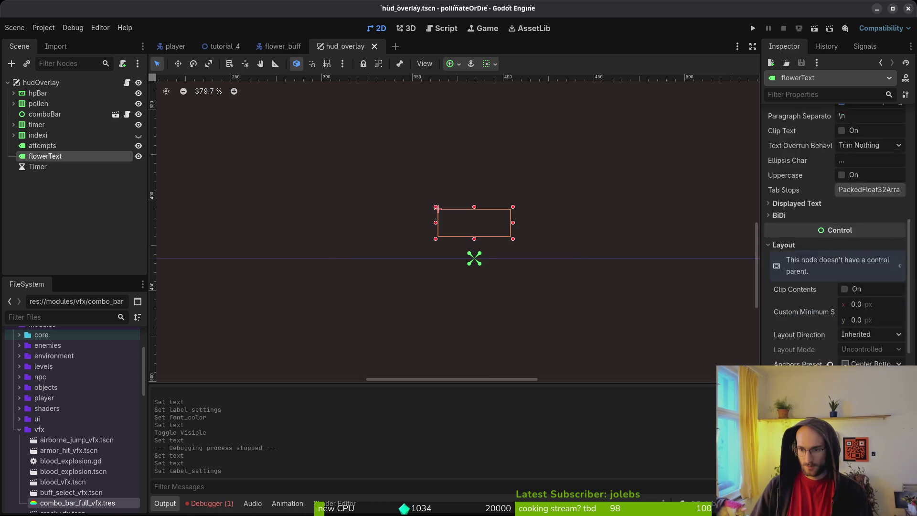
click(830, 255)
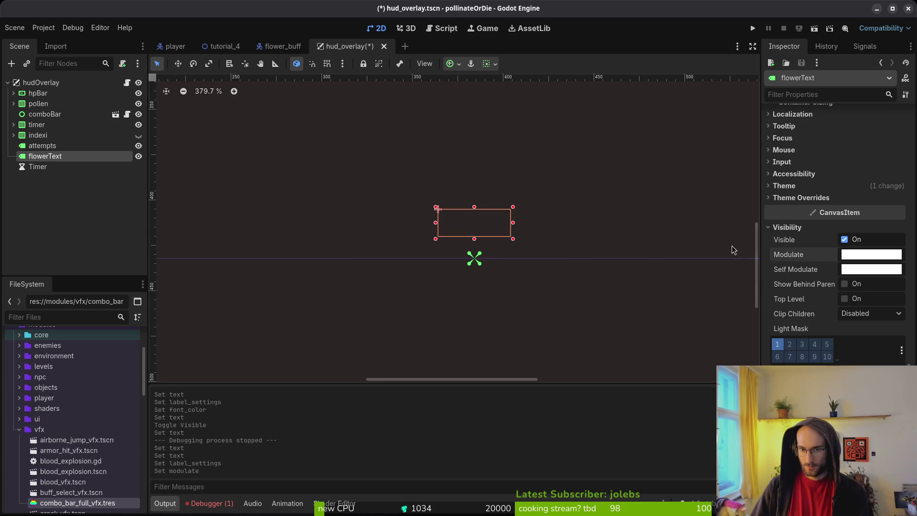
scroll(831, 253, up, 15)
click(819, 246)
text(asdfasdfasdfasdf)
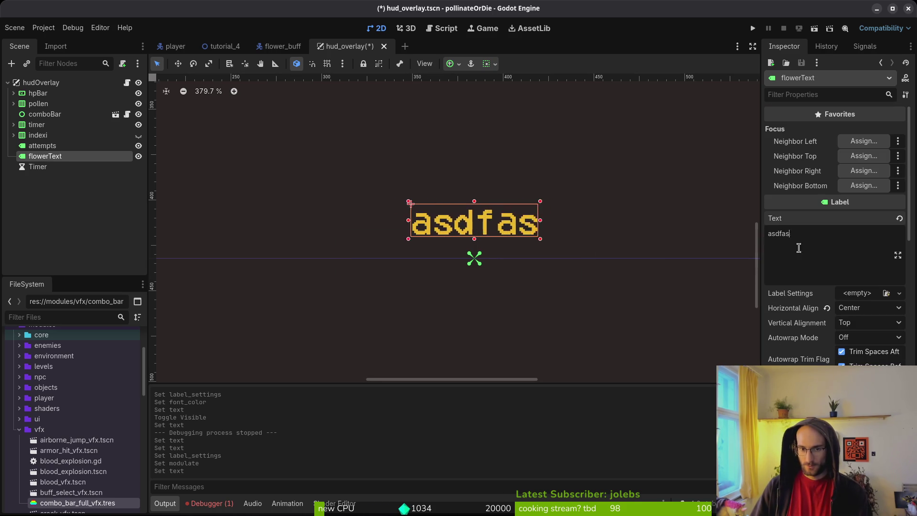
Step: Try a label scale of 1.1, then undo it
scroll(501, 244, down, 5)
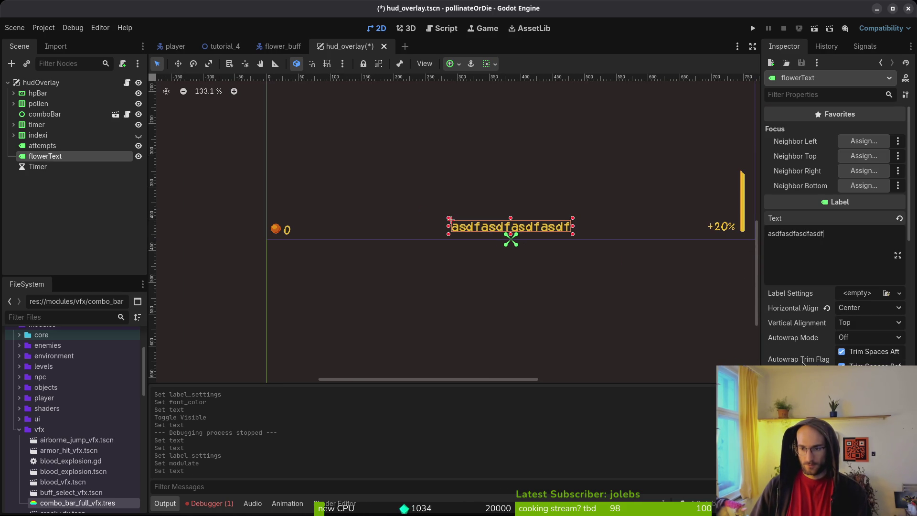
scroll(843, 362, down, 10)
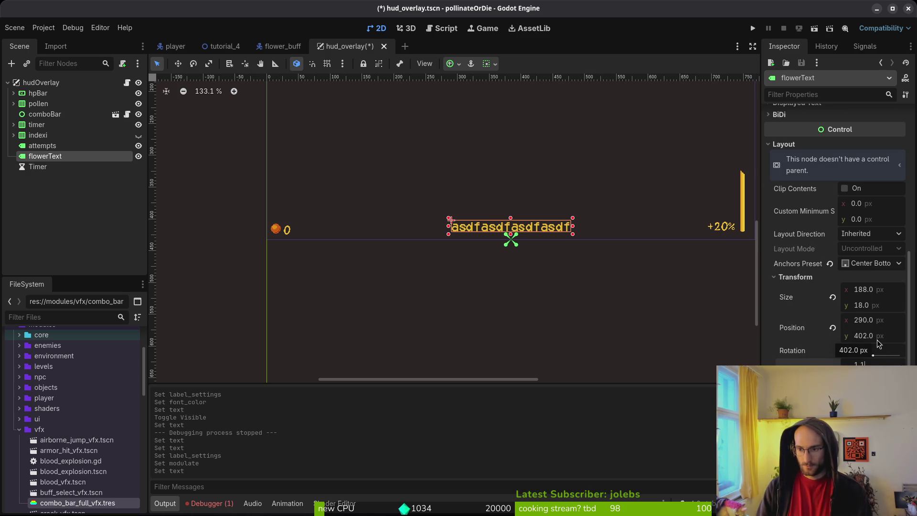
key(Return)
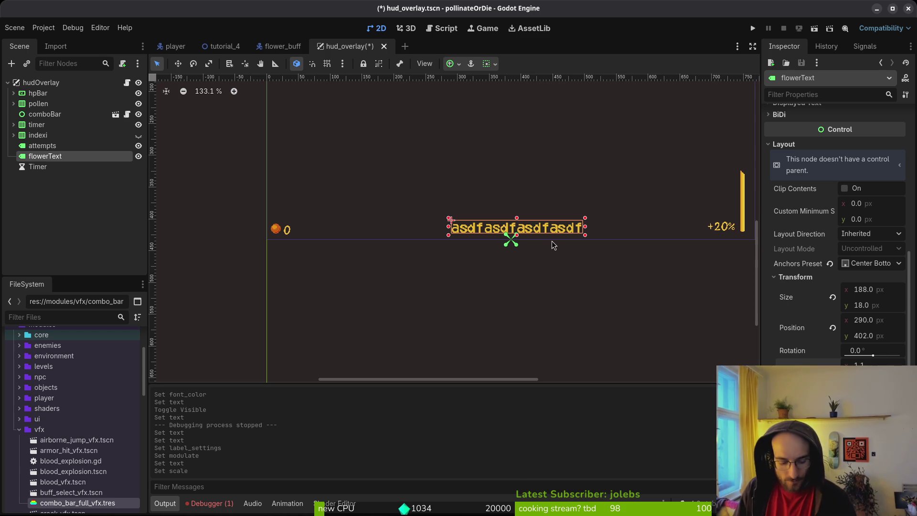
key(ctrl+z)
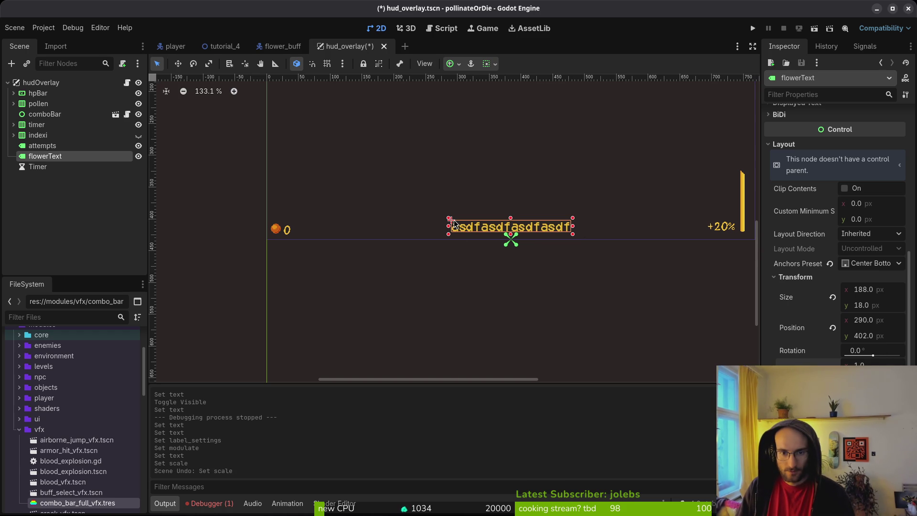
scroll(452, 225, up, 13)
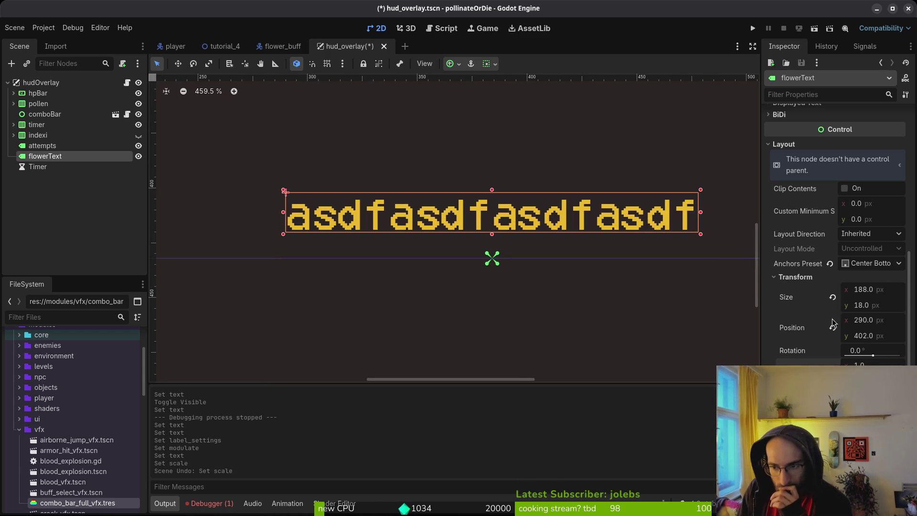
scroll(865, 238, up, 5)
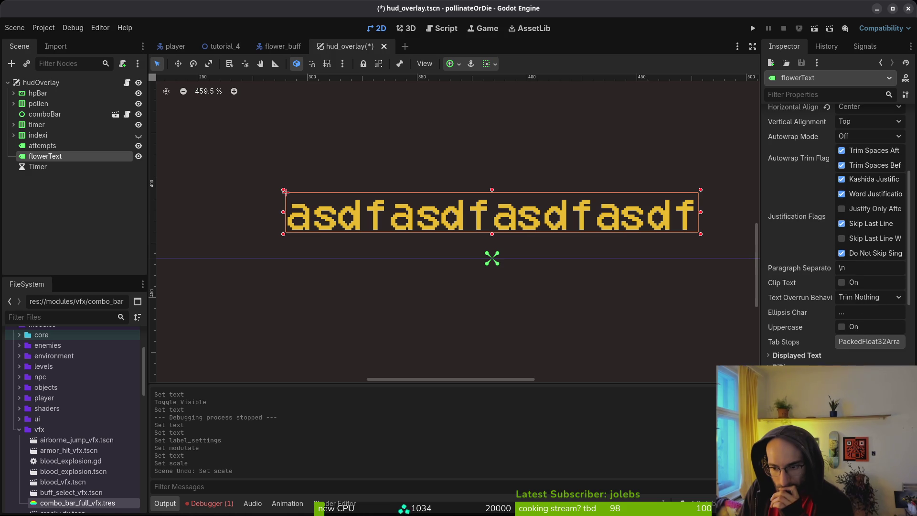
scroll(835, 233, up, 4)
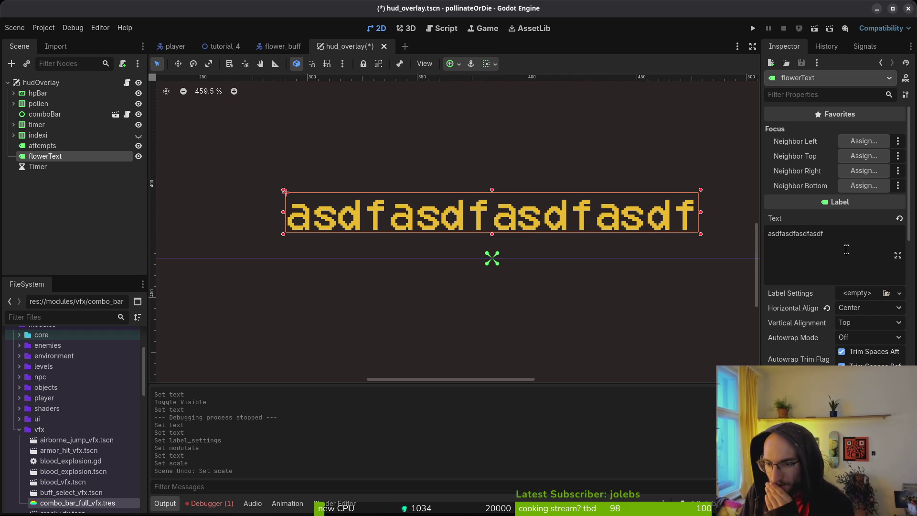
Step: Confirm the flowerText anchor preset stays at Center Bottom
scroll(846, 249, down, 5)
scroll(835, 234, down, 5)
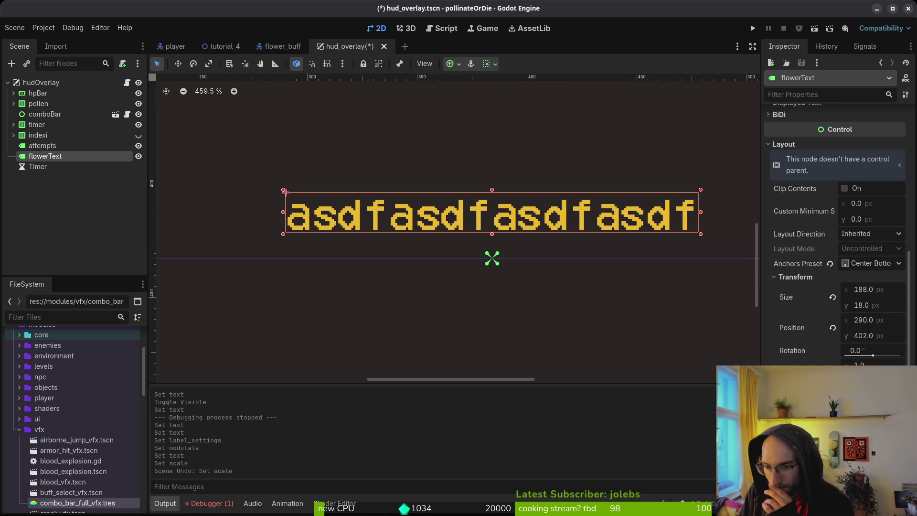
click(861, 266)
click(829, 273)
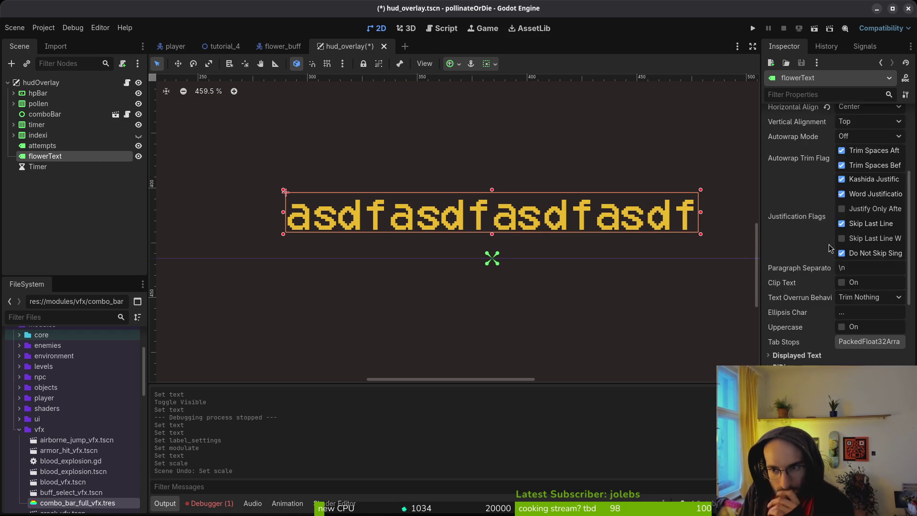
scroll(885, 255, up, 6)
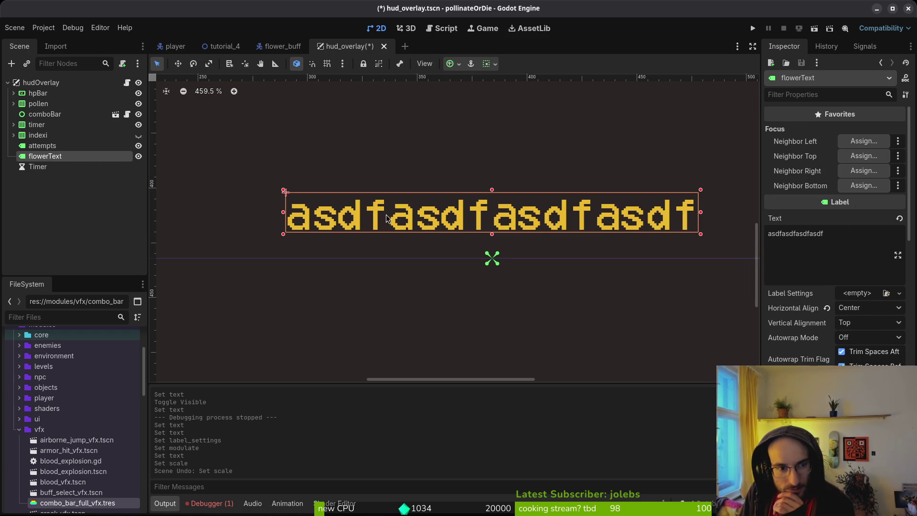
scroll(469, 224, down, 5)
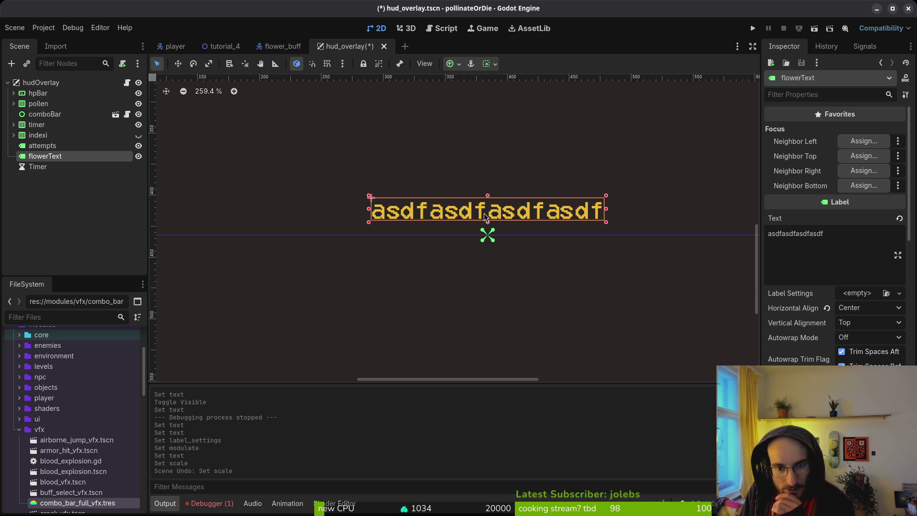
Step: Append 'asdasdasdasd' to the flowerText text, widening it to 363 px, and undo the scale change
click(833, 240)
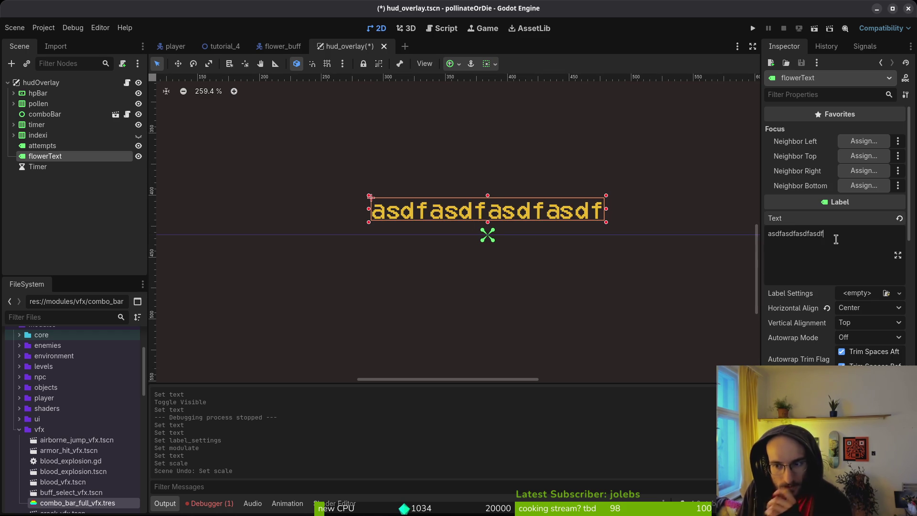
text(asdasdasdasd)
scroll(558, 213, down, 3)
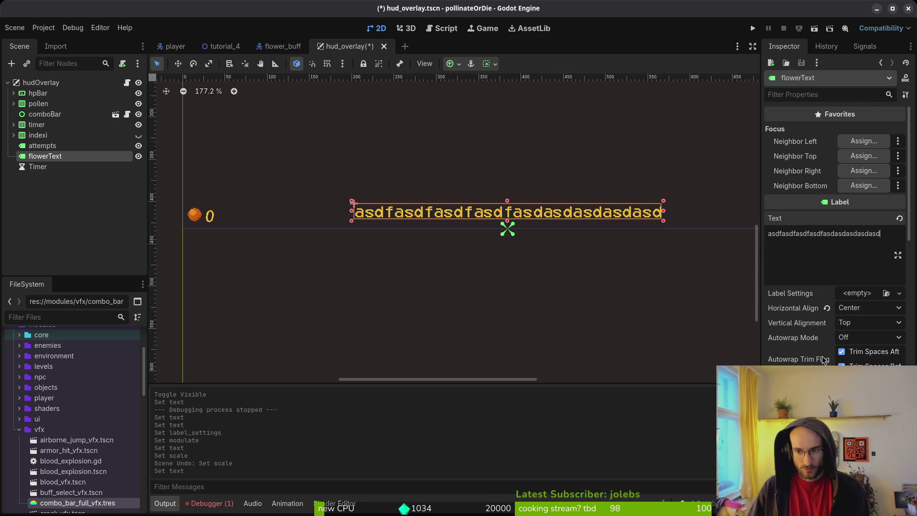
scroll(835, 286, down, 10)
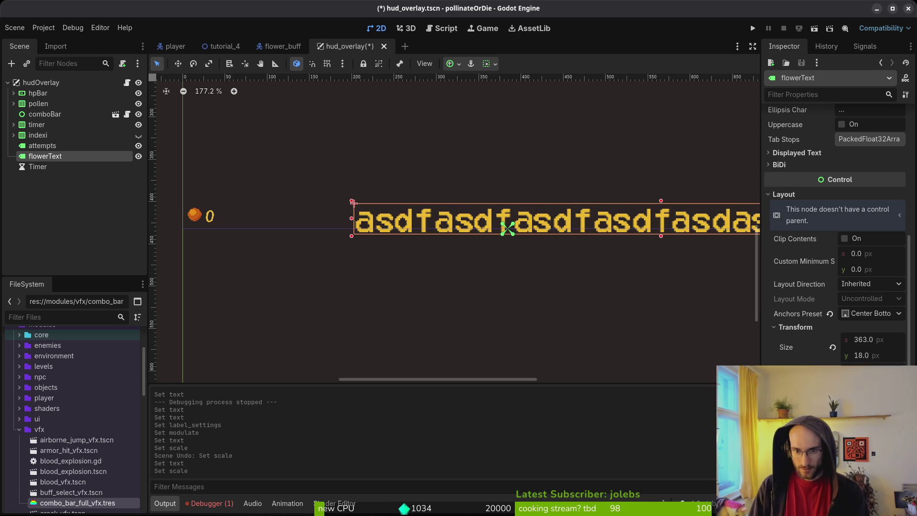
key(ctrl+z)
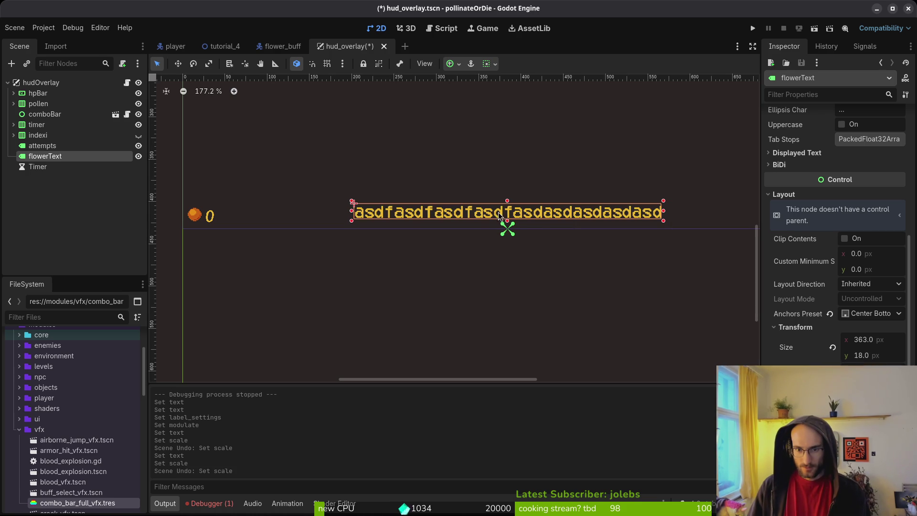
Step: Collapse the Container Sizing section in the Inspector
scroll(836, 234, down, 2)
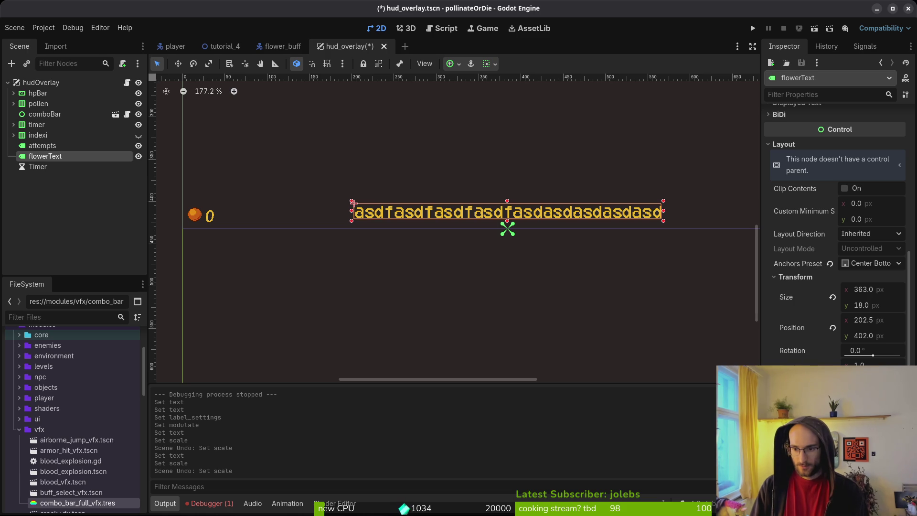
scroll(836, 234, down, 4)
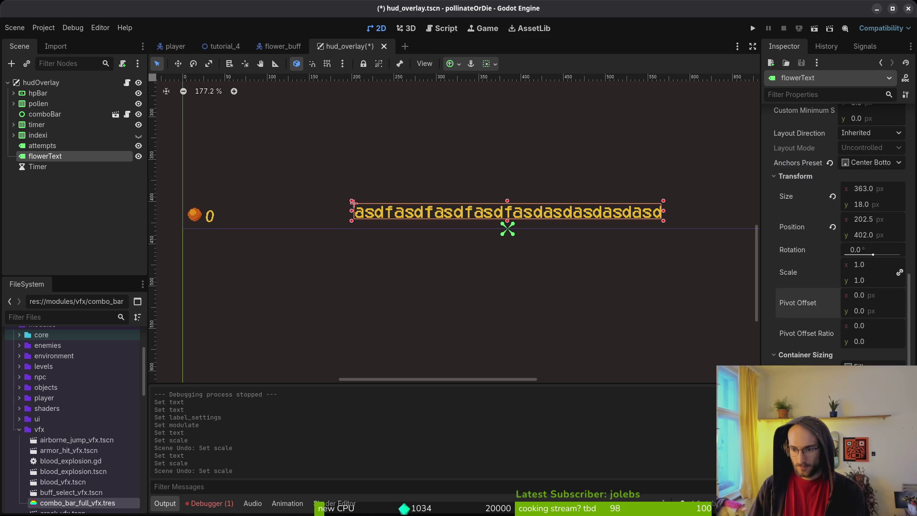
click(847, 365)
click(821, 358)
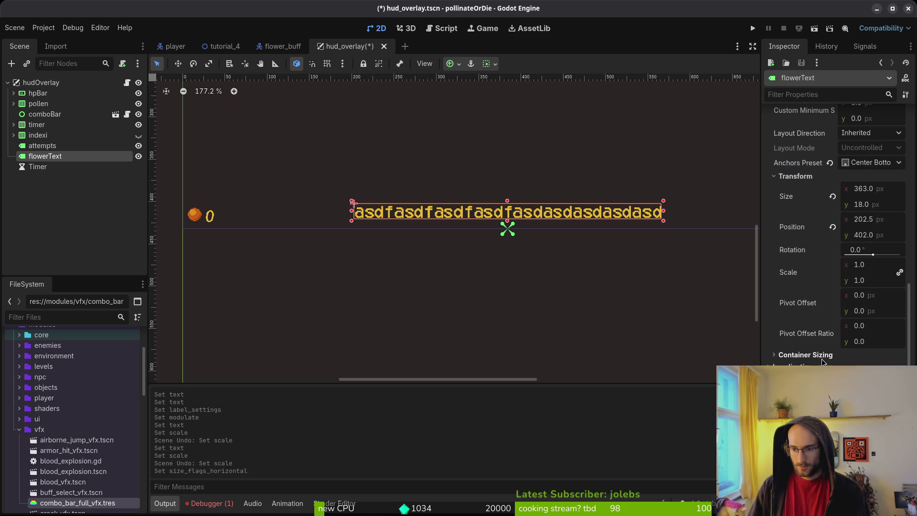
scroll(824, 302, up, 6)
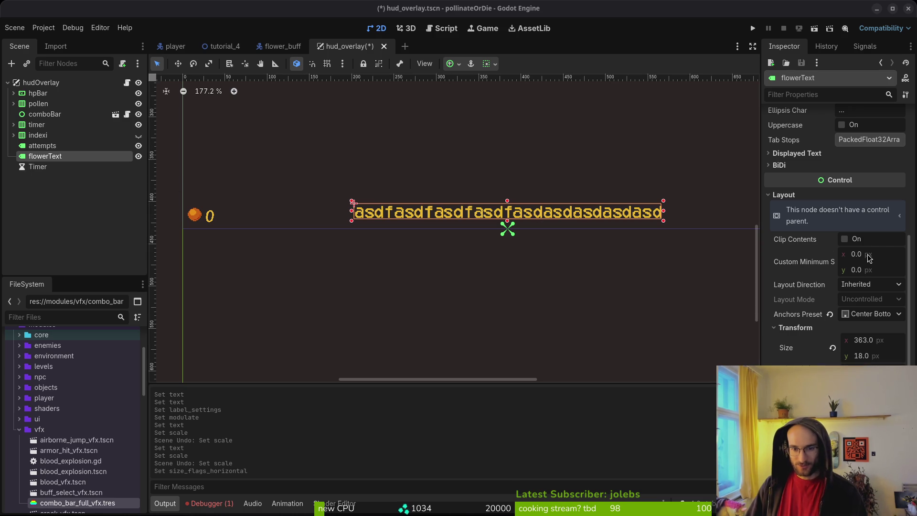
scroll(835, 245, up, 3)
scroll(835, 245, up, 5)
scroll(564, 229, down, 2)
scroll(819, 313, down, 8)
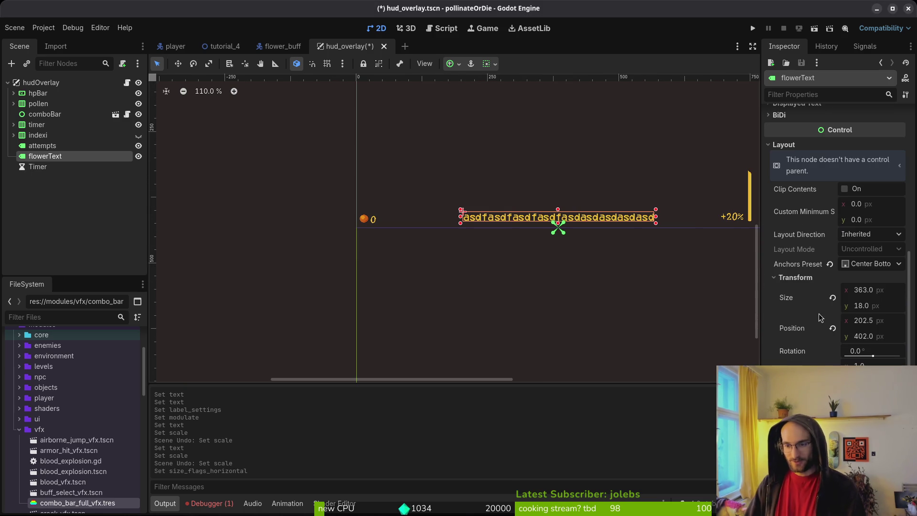